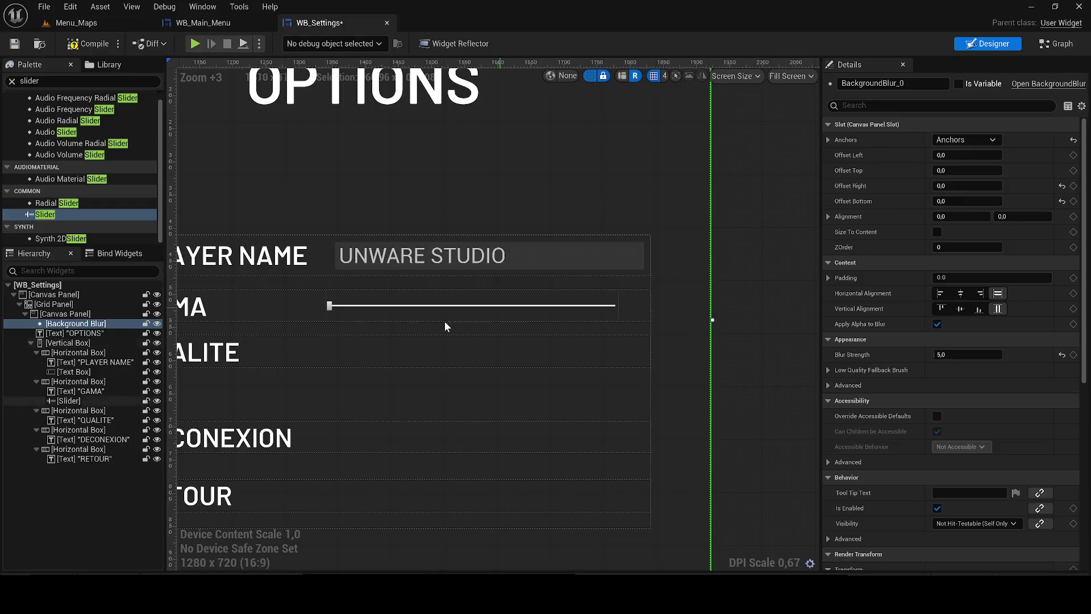
Set the GAMA slider's default value to 0.5 and save WB_Settings
{"action": "left_click", "coordinate": [346, 304]}
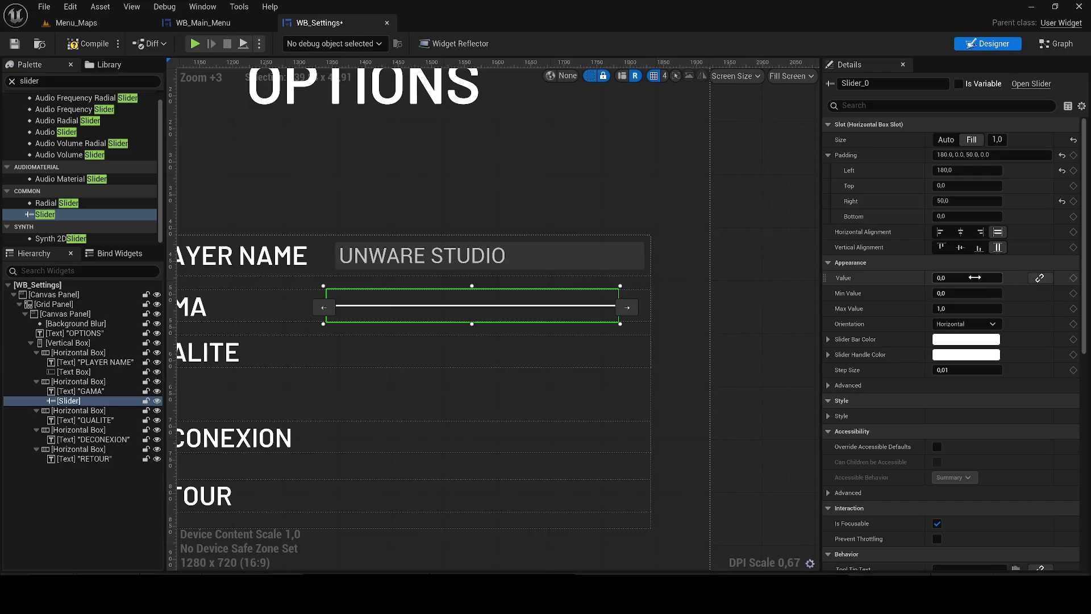
{"action": "left_click_drag", "start_coordinate": [966, 278], "coordinate": [1014, 278]}
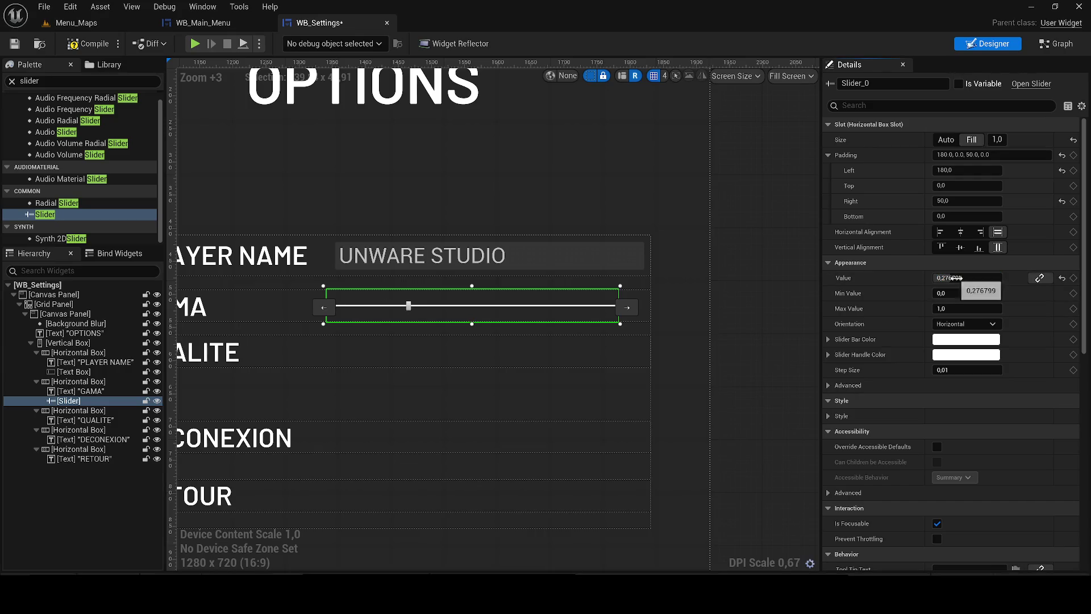
{"action": "type", "text": "0,5"}
{"action": "key", "text": "Return"}
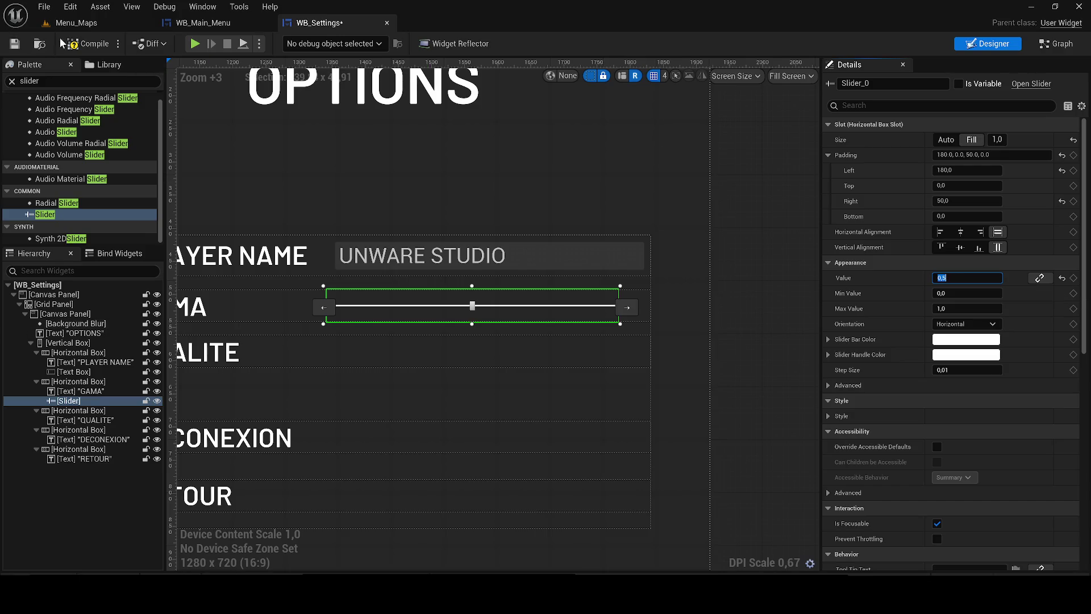
{"action": "left_click", "coordinate": [15, 46]}
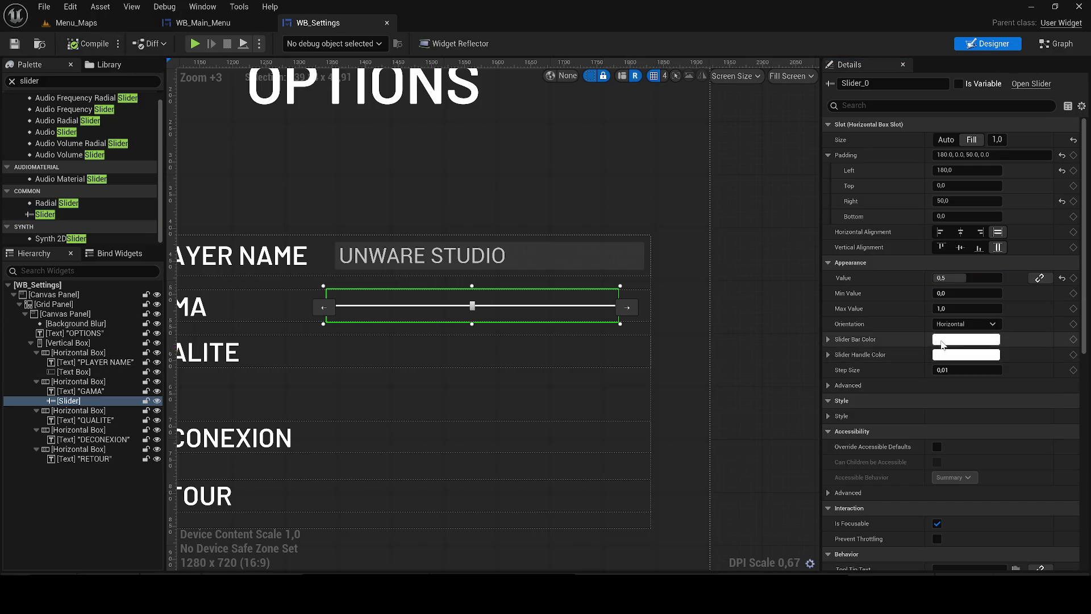
{"action": "left_click", "coordinate": [966, 340]}
{"action": "left_click_drag", "start_coordinate": [821, 330], "coordinate": [814, 282]}
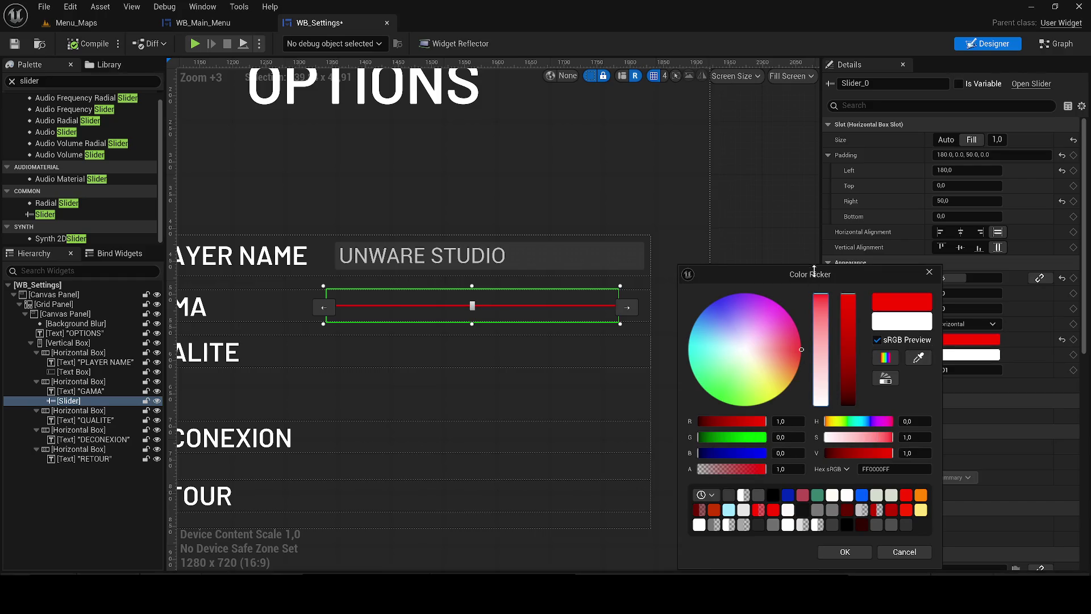
{"action": "left_click", "coordinate": [821, 404]}
{"action": "left_click", "coordinate": [847, 524]}
{"action": "left_click", "coordinate": [847, 495]}
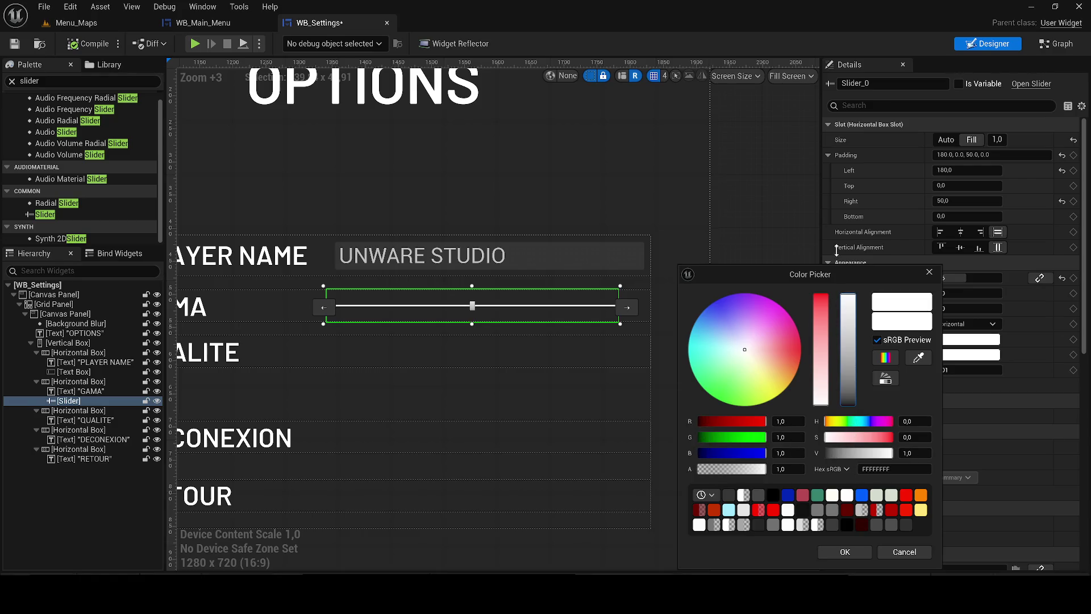
{"action": "left_click", "coordinate": [846, 552]}
{"action": "scroll", "coordinate": [410, 292], "scroll_direction": "up", "scroll_amount": 6}
{"action": "scroll", "coordinate": [417, 335], "scroll_direction": "up", "scroll_amount": 10}
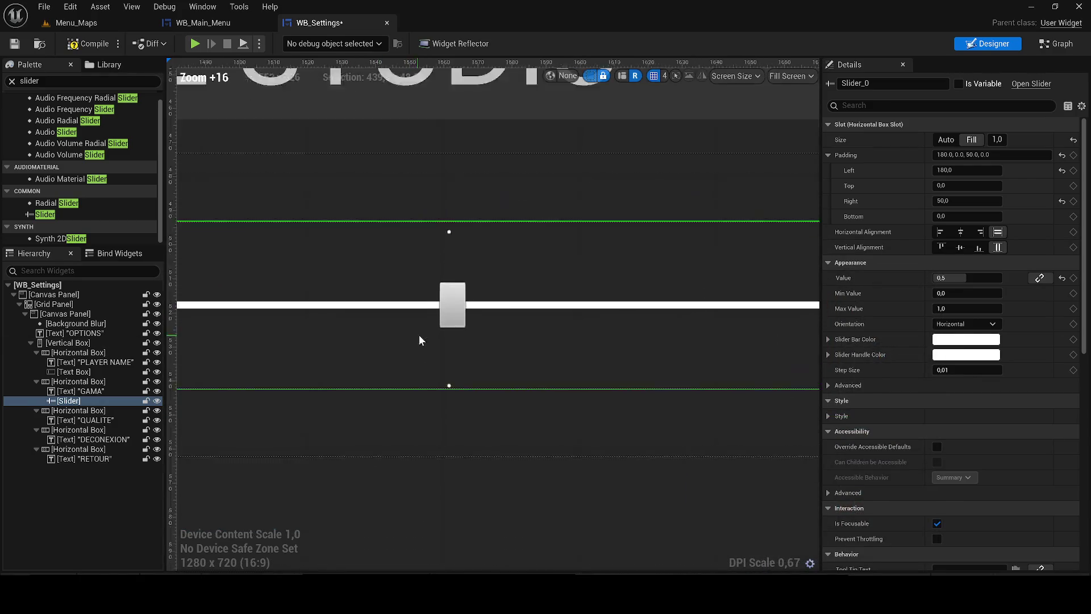
{"action": "left_click", "coordinate": [960, 354]}
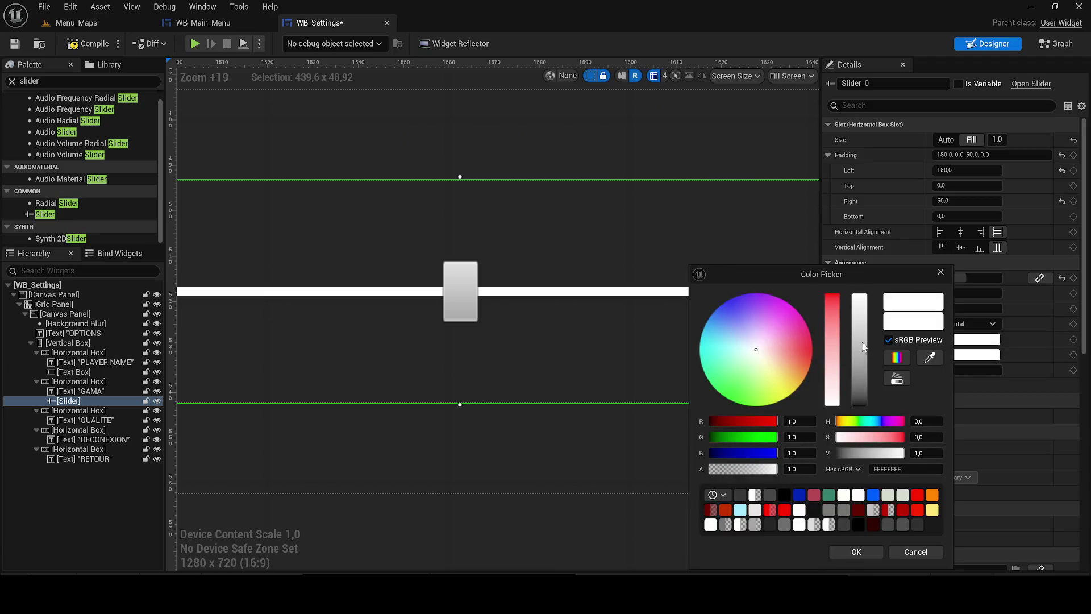
{"action": "left_click_drag", "start_coordinate": [782, 343], "coordinate": [756, 349]}
{"action": "left_click", "coordinate": [853, 552]}
{"action": "scroll", "coordinate": [630, 378], "scroll_direction": "down", "scroll_amount": 15}
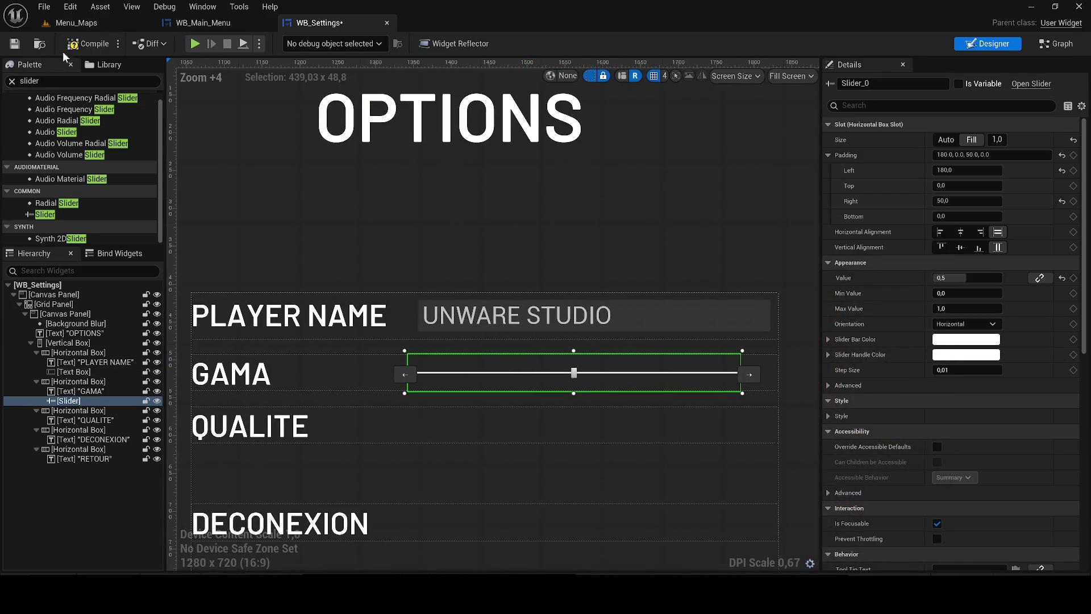
{"action": "left_click", "coordinate": [17, 44]}
Review the WB_Settings layout and focus the Palette search field
{"action": "scroll", "coordinate": [572, 299], "scroll_direction": "down", "scroll_amount": 6}
{"action": "scroll", "coordinate": [658, 311], "scroll_direction": "up", "scroll_amount": 1}
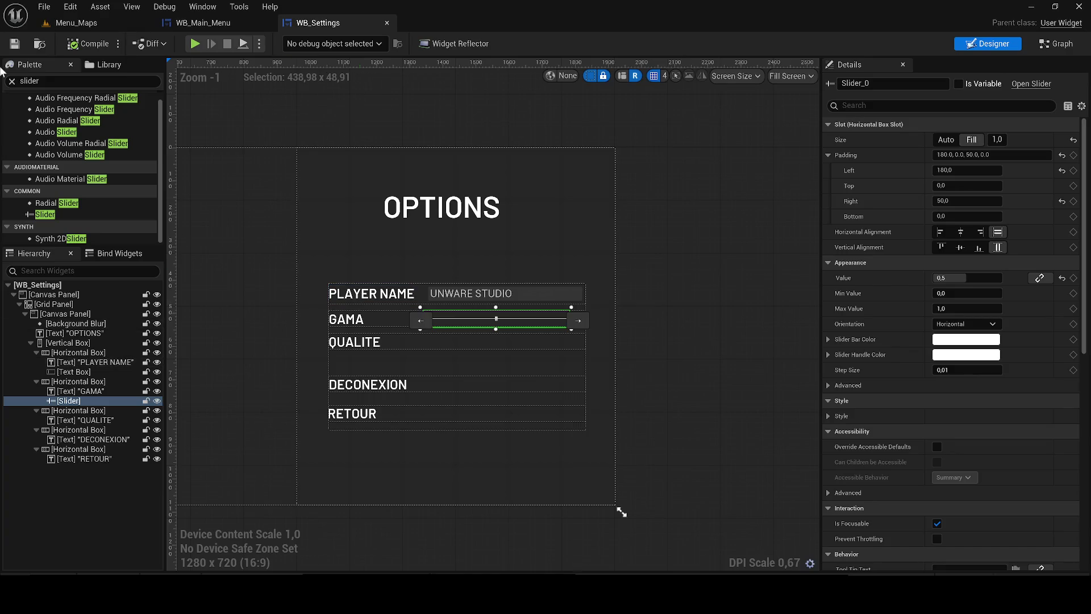
{"action": "left_click", "coordinate": [39, 82]}
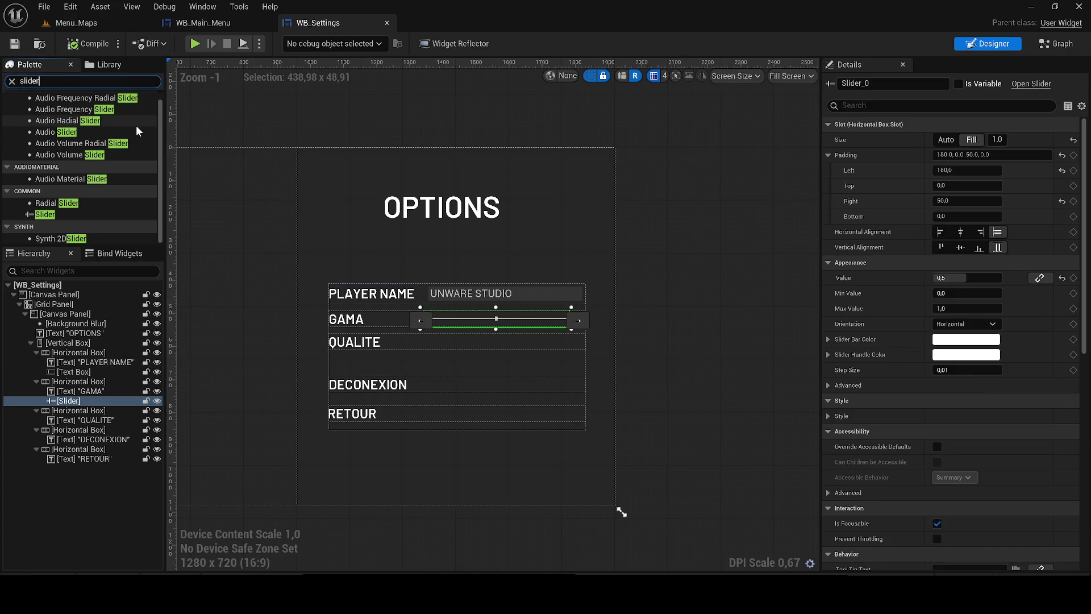
Search the Palette for 'combo' and drop a ComboBox (String) into the QUALITE row
{"action": "key", "text": "ctrl+a"}
{"action": "type", "text": "combo"}
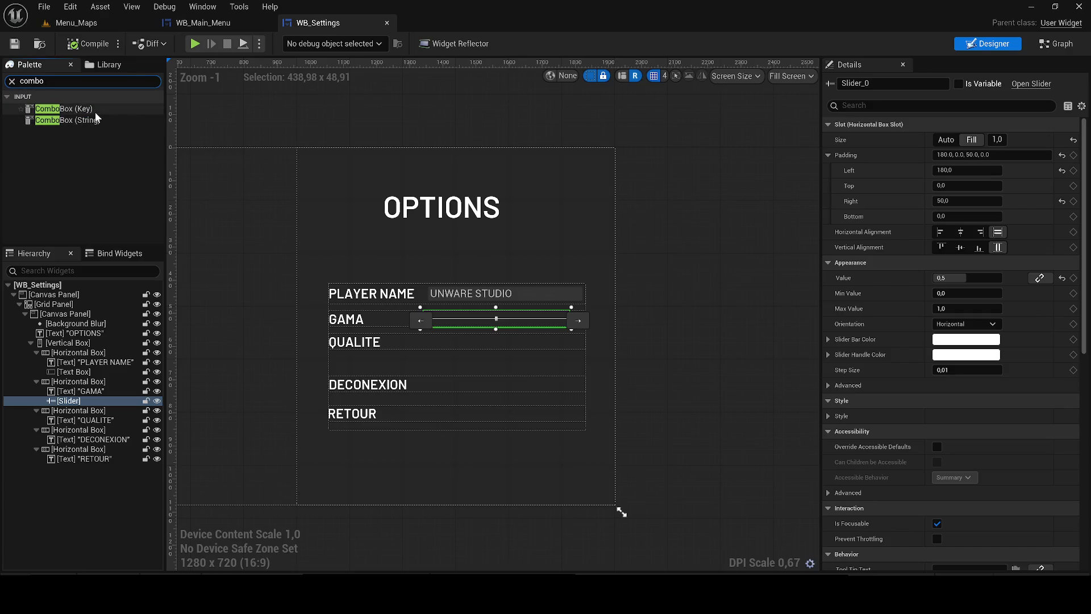
{"action": "mouse_move", "coordinate": [82, 124]}
{"action": "left_mouse_down"}
{"action": "mouse_move", "coordinate": [414, 333]}
{"action": "mouse_move", "coordinate": [442, 339]}
{"action": "left_mouse_up"}
Set the new combo box's left padding to 180
{"action": "scroll", "coordinate": [442, 339], "scroll_direction": "up", "scroll_amount": 2}
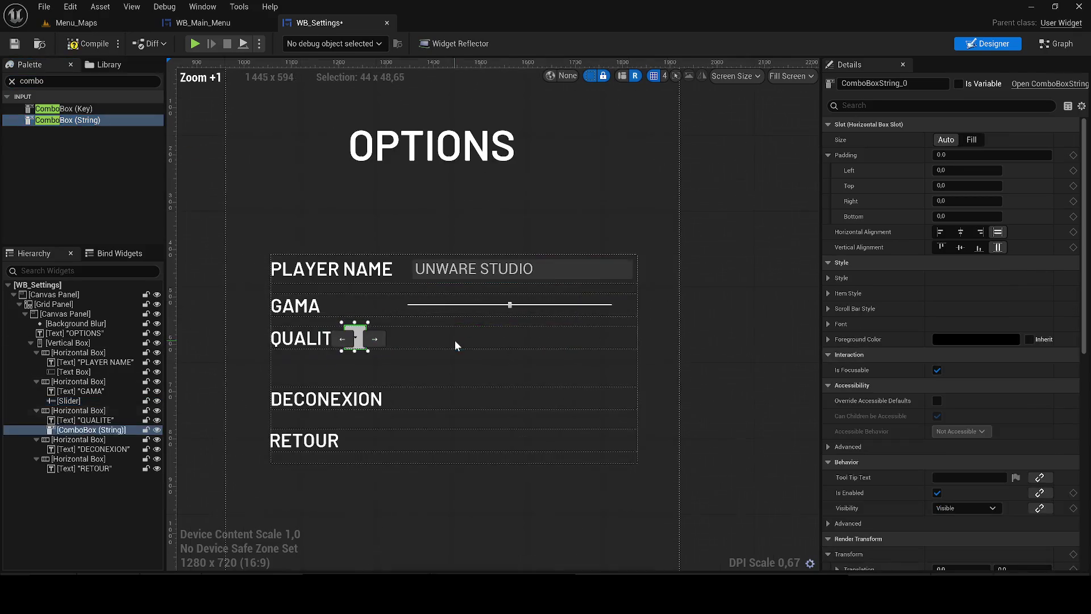
{"action": "scroll", "coordinate": [430, 340], "scroll_direction": "up", "scroll_amount": 1}
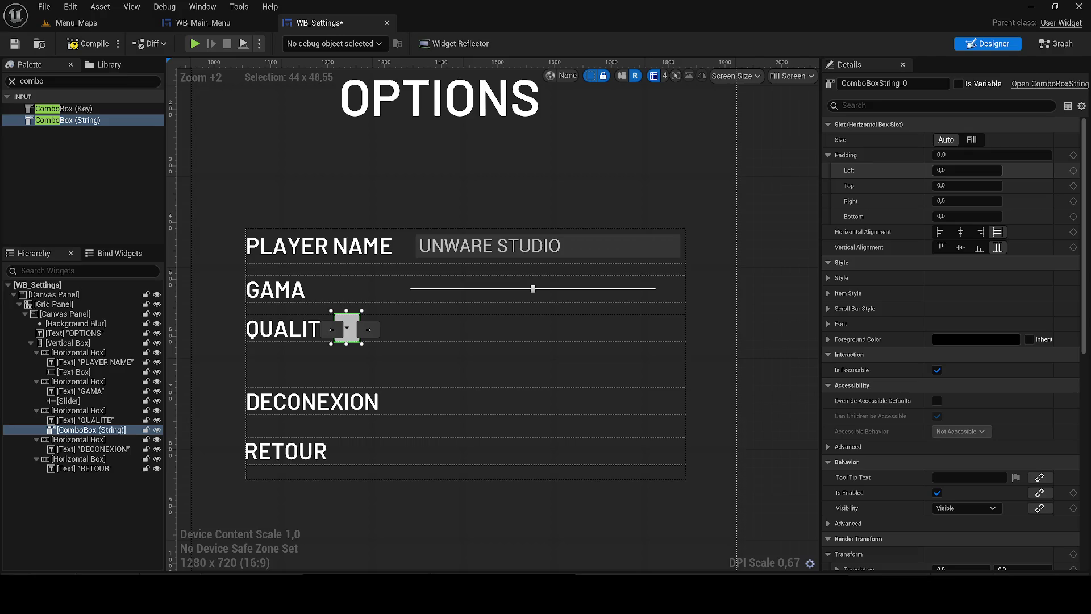
{"action": "key", "text": "BackSpace"}
{"action": "key", "text": "BackSpace"}
{"action": "key", "text": "BackSpace"}
{"action": "type", "text": "180"}
{"action": "key", "text": "Return"}
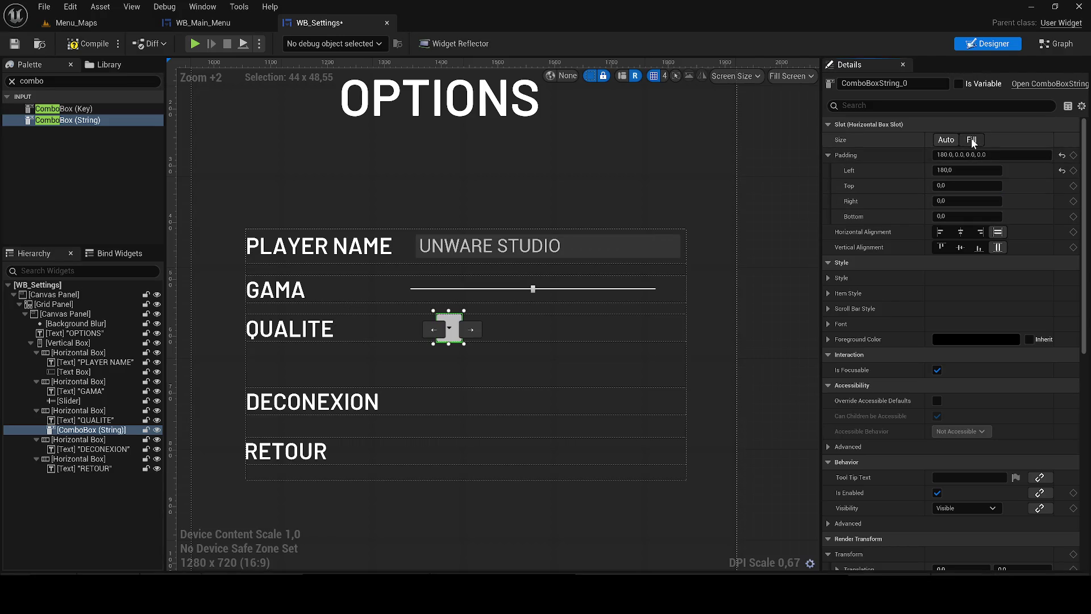
Make the combo box fill its row with a right padding of 10
{"action": "left_click", "coordinate": [971, 140]}
{"action": "left_click", "coordinate": [966, 201]}
{"action": "type", "text": "10"}
{"action": "key", "text": "Return"}
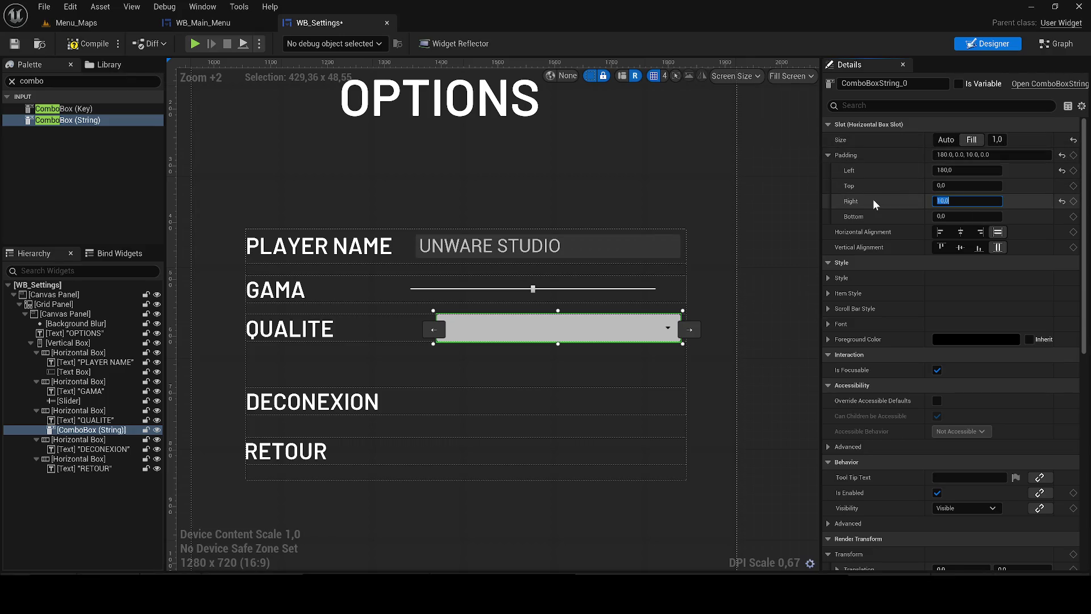
{"action": "scroll", "coordinate": [773, 249], "scroll_direction": "up", "scroll_amount": 12}
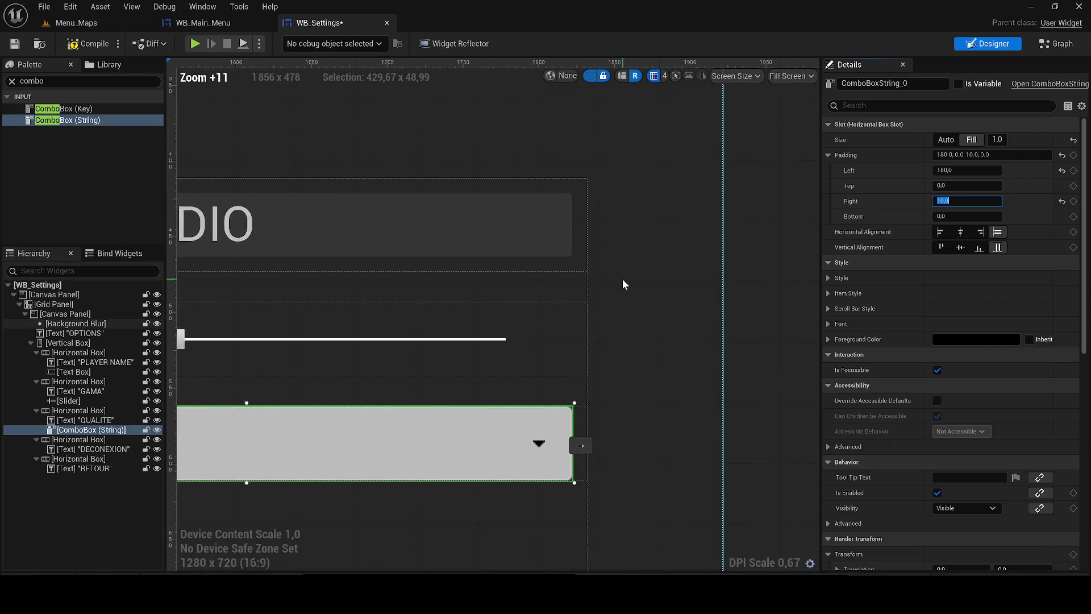
{"action": "scroll", "coordinate": [539, 408], "scroll_direction": "down", "scroll_amount": 8}
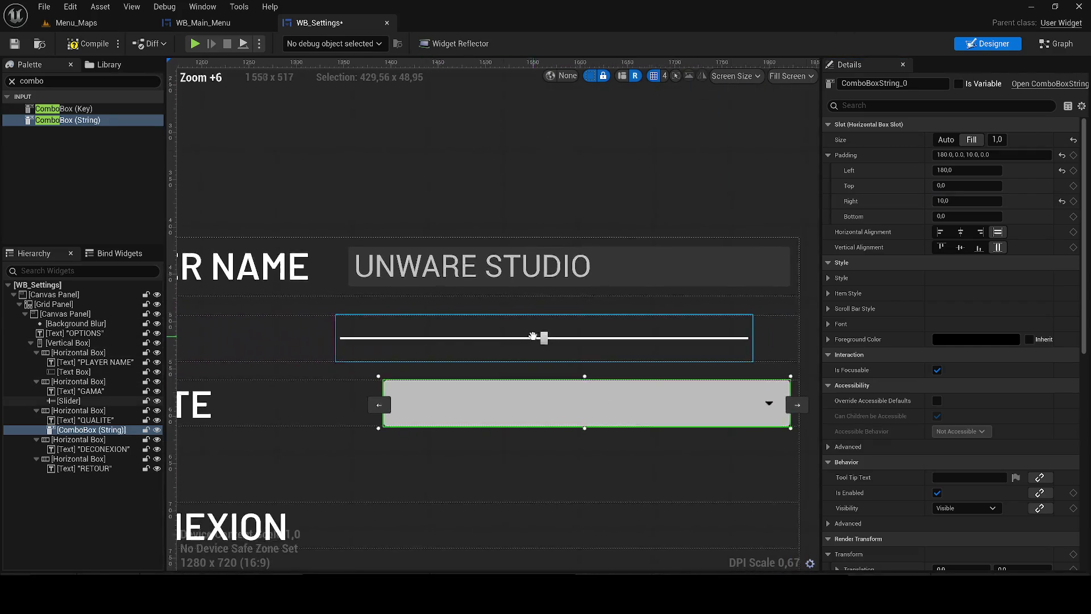
{"action": "scroll", "coordinate": [588, 268], "scroll_direction": "up", "scroll_amount": 2}
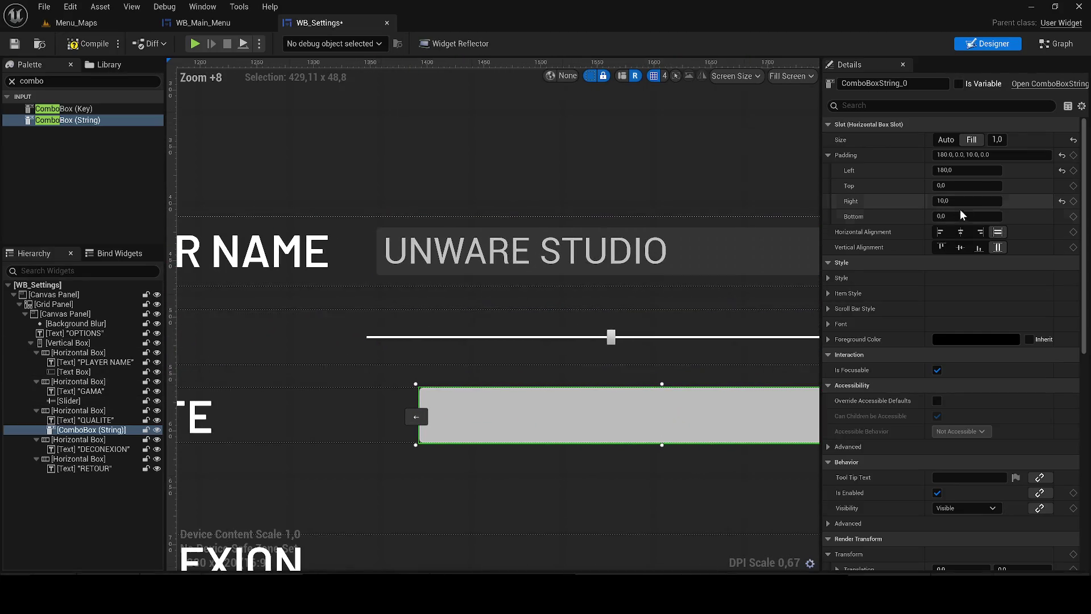
Try left padding values of 150, 170, 180, 150 and 140 on the combo box
{"action": "left_click", "coordinate": [952, 170]}
{"action": "type", "text": "150"}
{"action": "key", "text": "Return"}
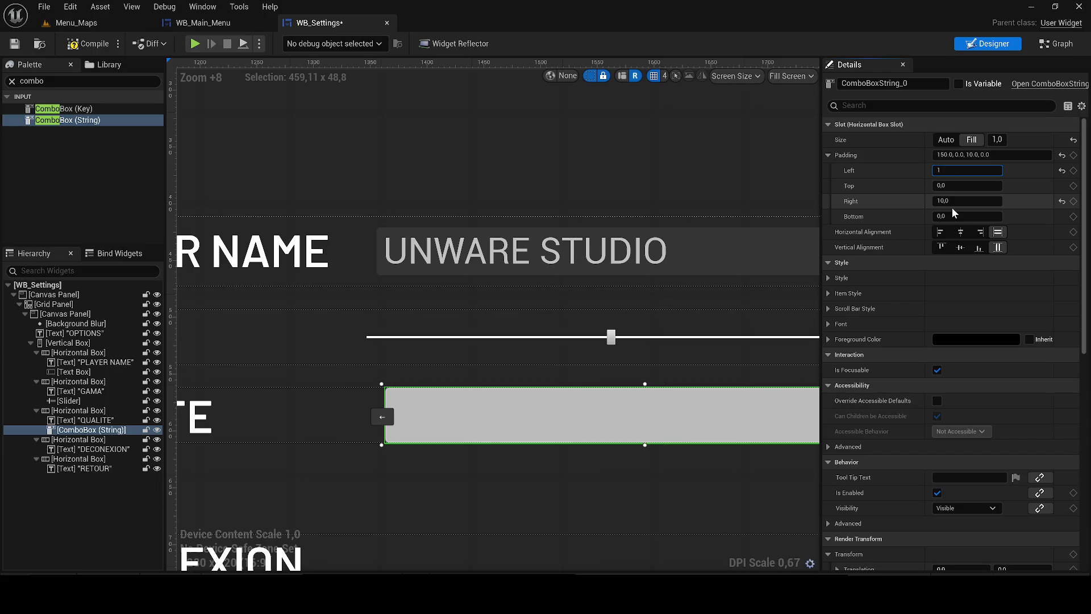
{"action": "type", "text": "70"}
{"action": "key", "text": "Return"}
{"action": "type", "text": "180"}
{"action": "key", "text": "Return"}
{"action": "type", "text": "150"}
{"action": "key", "text": "Return"}
{"action": "type", "text": "140"}
{"action": "key", "text": "Return"}
Reduce the combo box's left padding through 130, 120 and 100 to 50
{"action": "scroll", "coordinate": [332, 273], "scroll_direction": "up", "scroll_amount": 6}
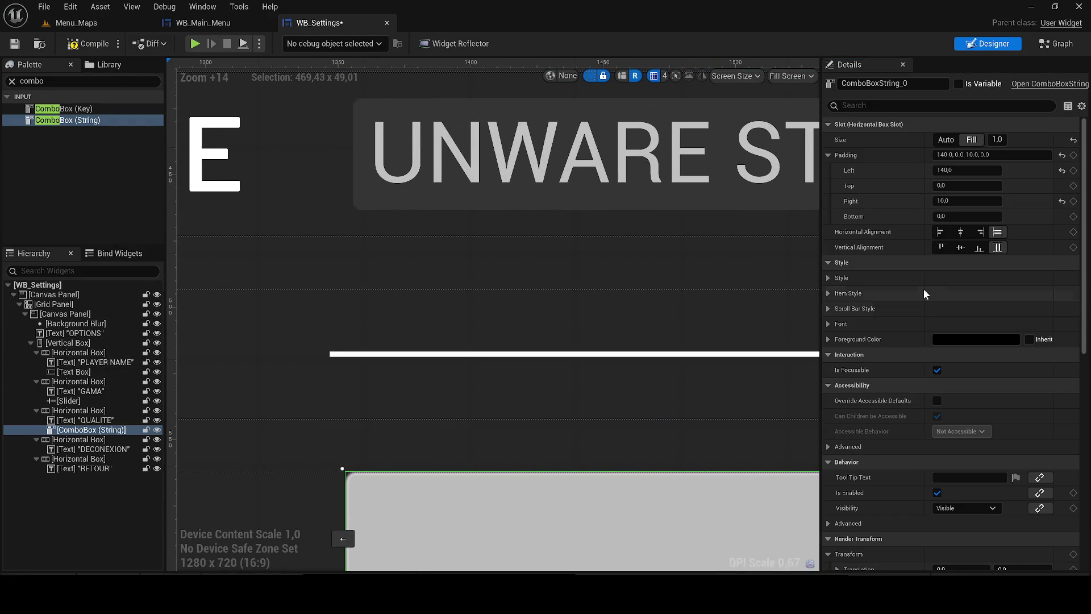
{"action": "left_click", "coordinate": [966, 170]}
{"action": "type", "text": "30"}
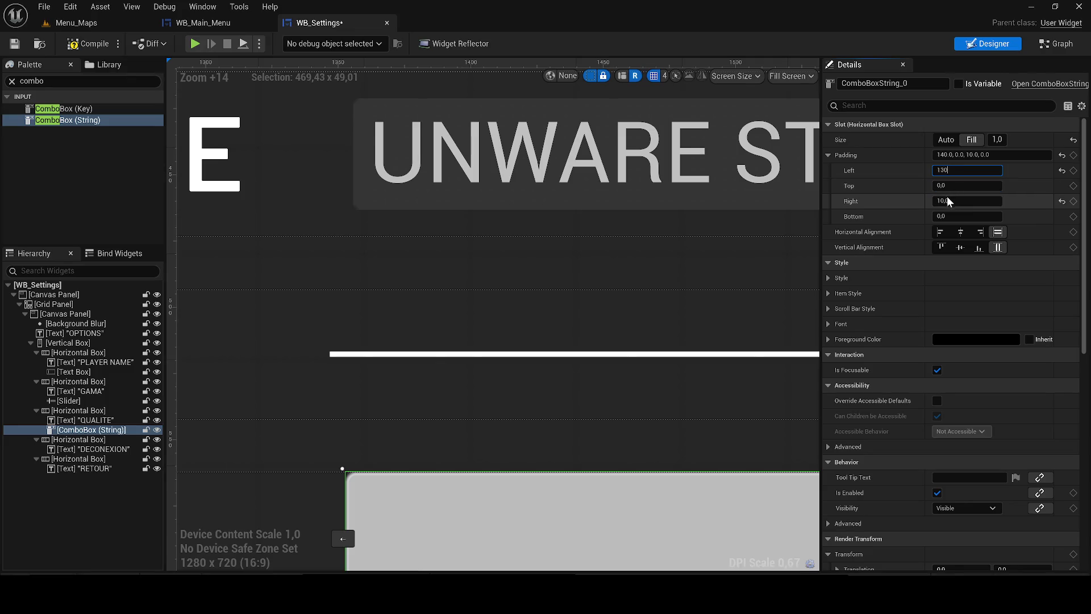
{"action": "key", "text": "Return"}
{"action": "type", "text": "120"}
{"action": "key", "text": "Return"}
{"action": "type", "text": "100"}
{"action": "key", "text": "Return"}
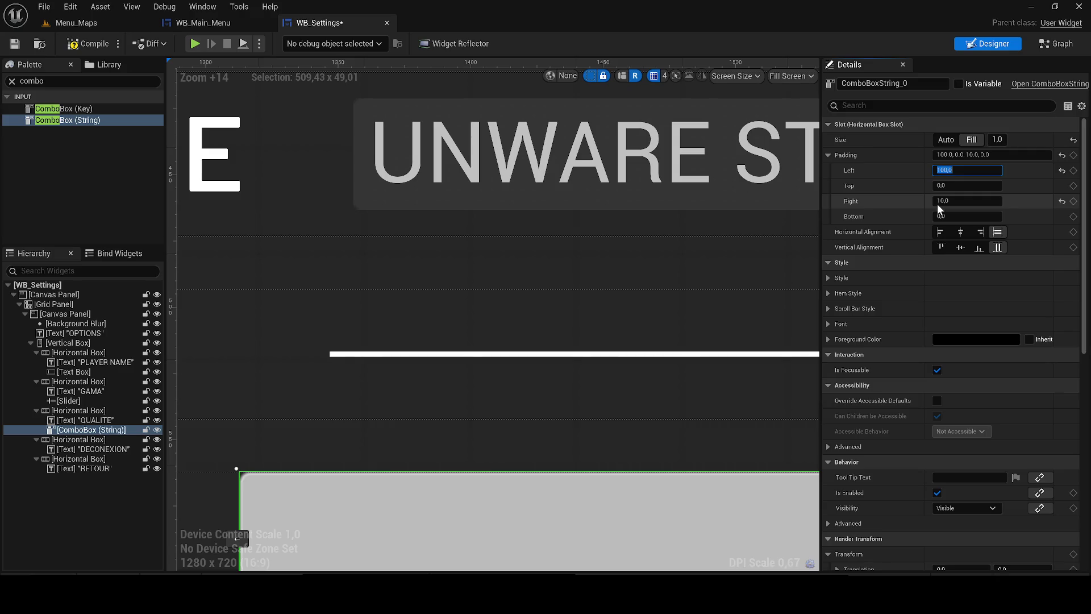
{"action": "type", "text": "50"}
{"action": "key", "text": "Return"}
{"action": "scroll", "coordinate": [460, 328], "scroll_direction": "down", "scroll_amount": 5}
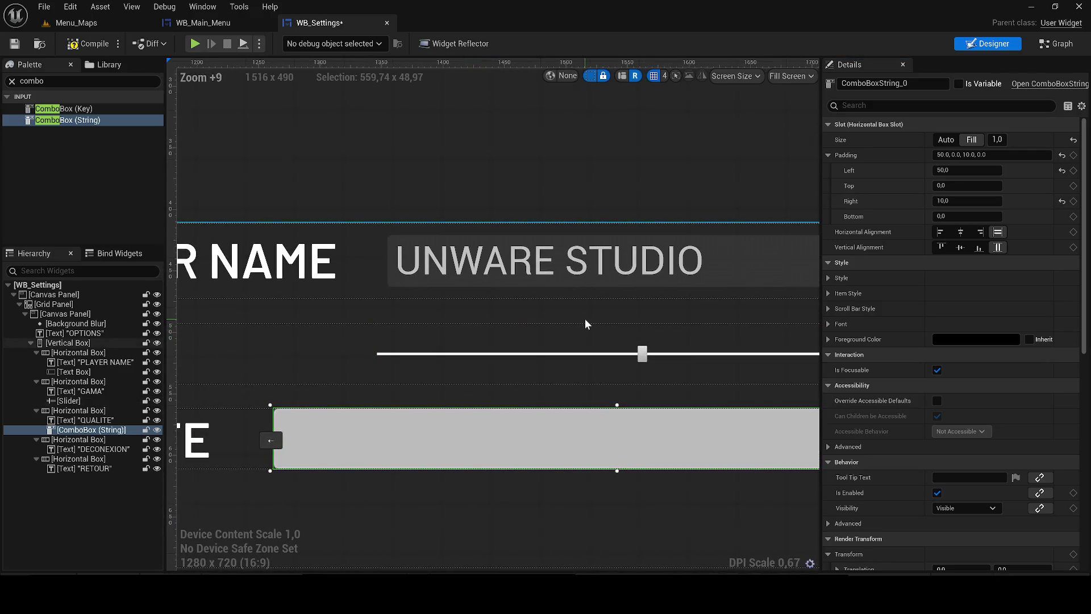
Raise the combo box's left padding, trying 190, 180, 170 and 165
{"action": "type", "text": "190"}
{"action": "key", "text": "Return"}
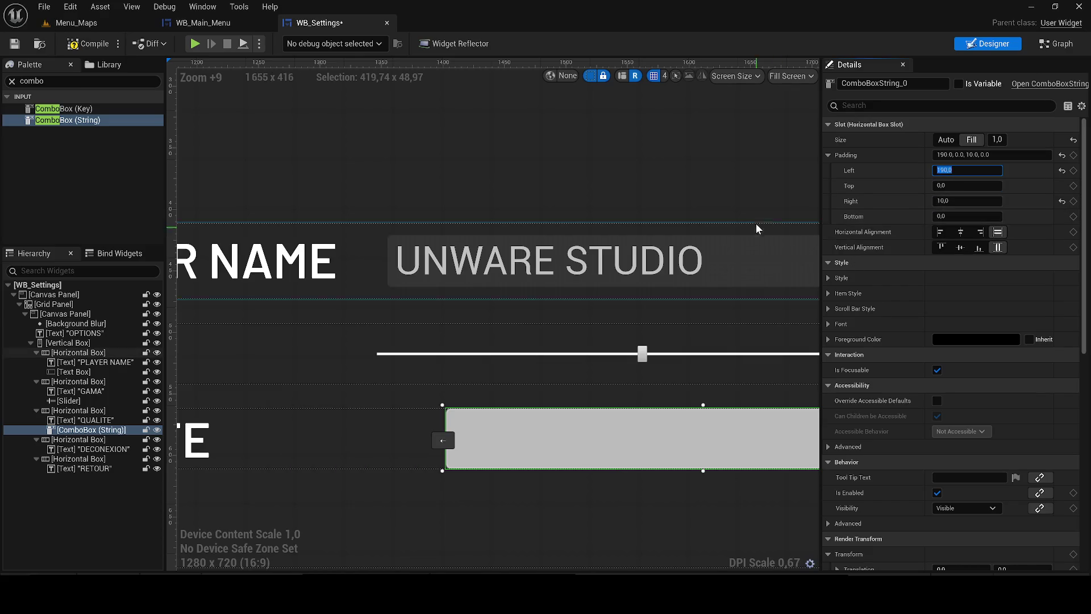
{"action": "type", "text": "180"}
{"action": "key", "text": "Return"}
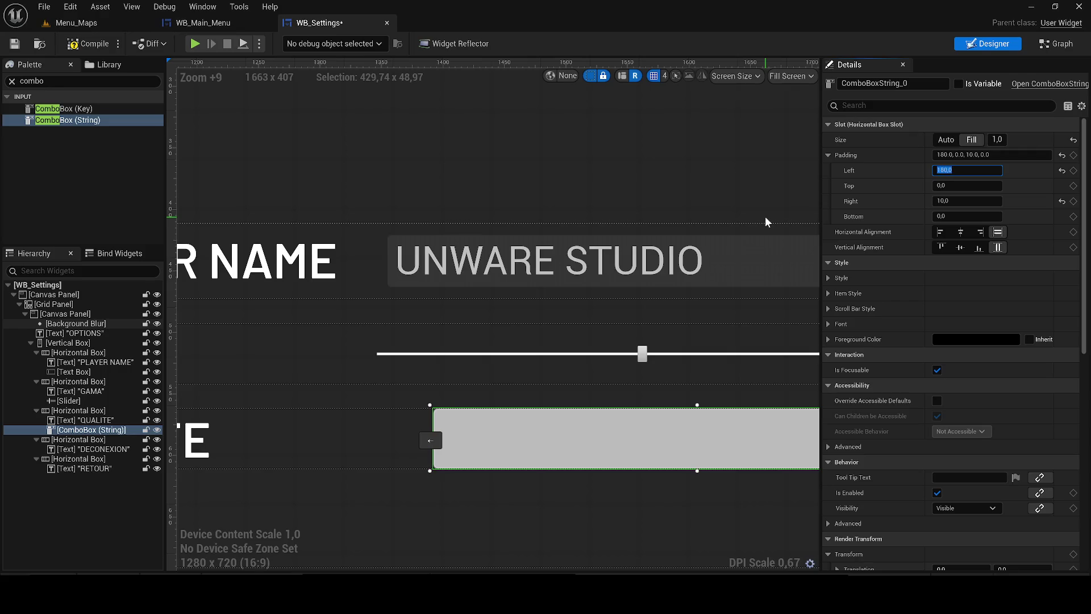
{"action": "type", "text": "170"}
{"action": "key", "text": "Return"}
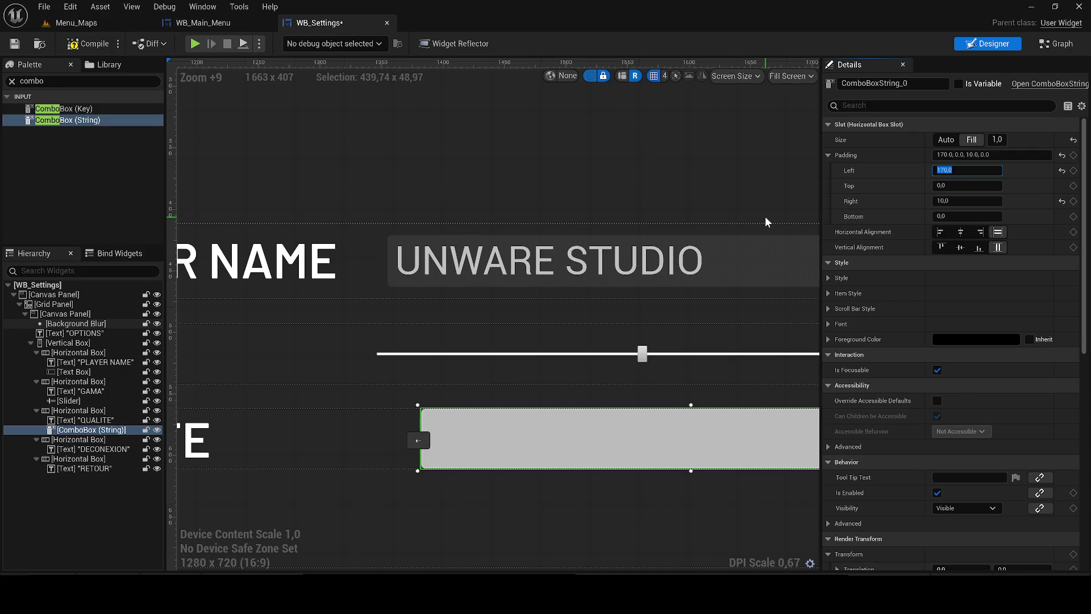
{"action": "type", "text": "165"}
{"action": "key", "text": "Return"}
Try left padding 140, 130 and 120, settle on 145, and select Background Blur
{"action": "type", "text": "140"}
{"action": "key", "text": "Return"}
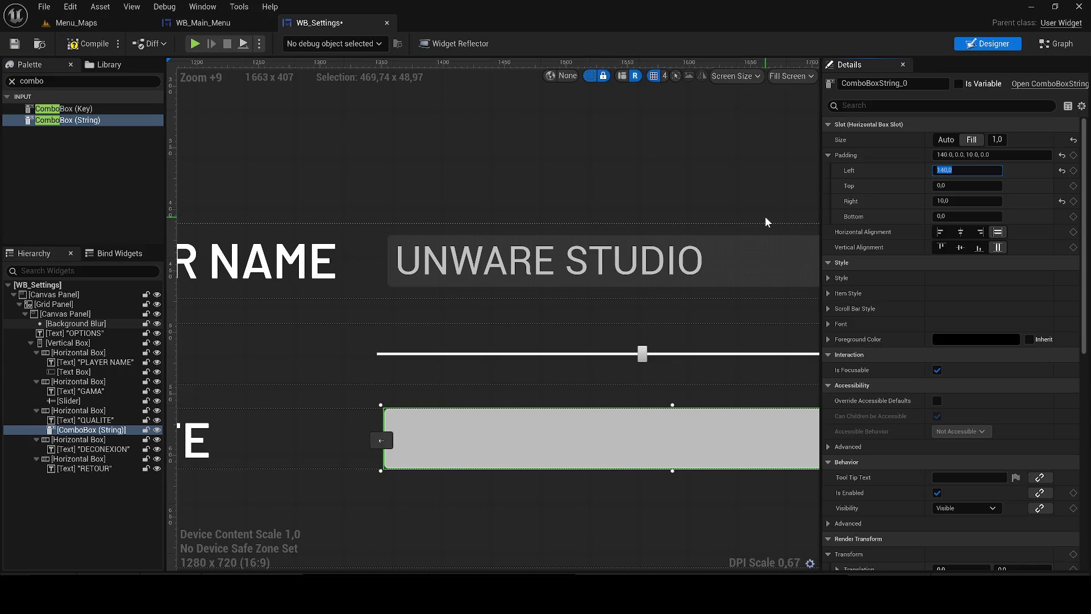
{"action": "type", "text": "130"}
{"action": "key", "text": "Return"}
{"action": "type", "text": "120"}
{"action": "key", "text": "Return"}
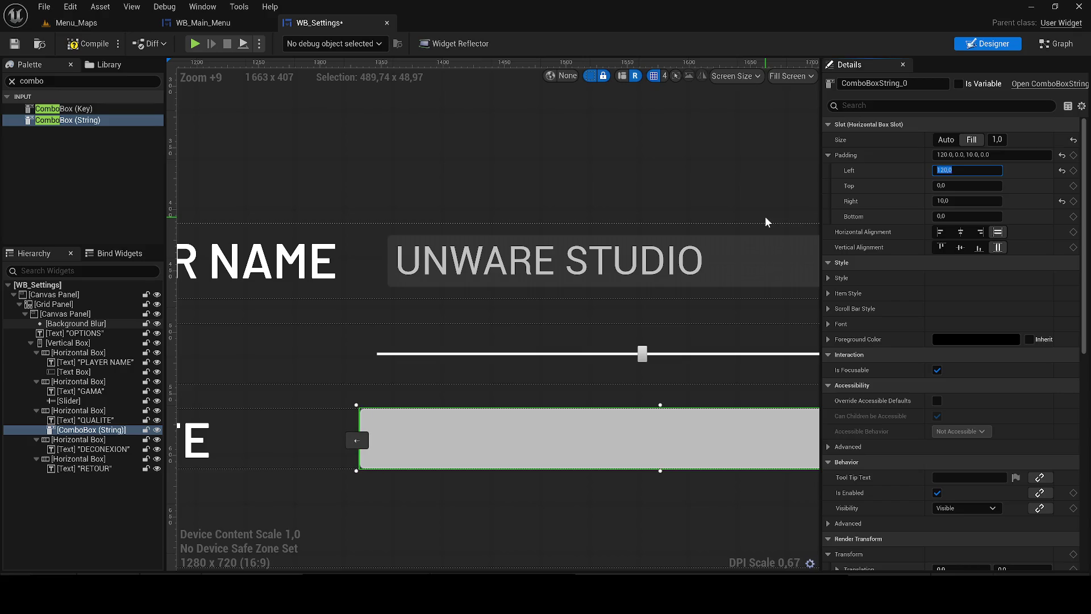
{"action": "type", "text": "1"}
{"action": "type", "text": "0"}
{"action": "key", "text": "Return"}
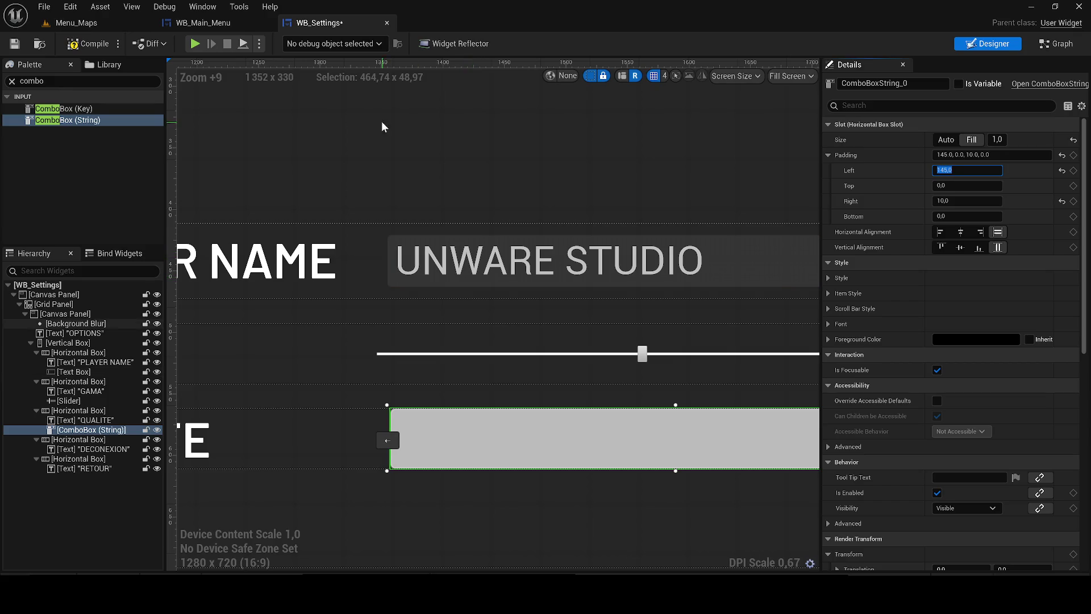
{"action": "left_click", "coordinate": [402, 165]}
{"action": "scroll", "coordinate": [289, 269], "scroll_direction": "up", "scroll_amount": 4}
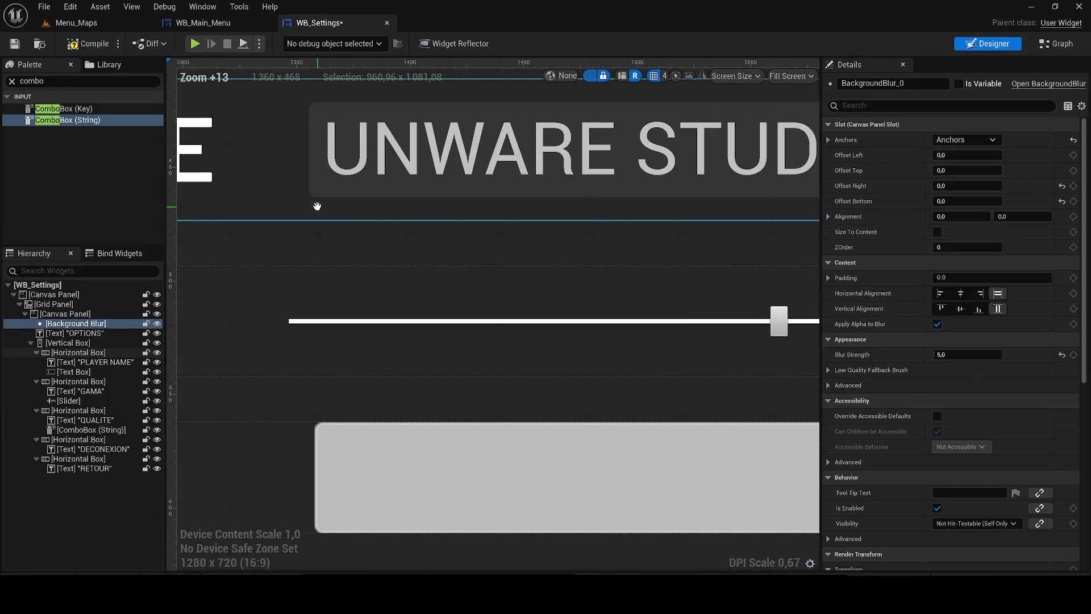
Select the GAMA slider and try left padding values 170, 150, 140 and 130
{"action": "left_click", "coordinate": [300, 307]}
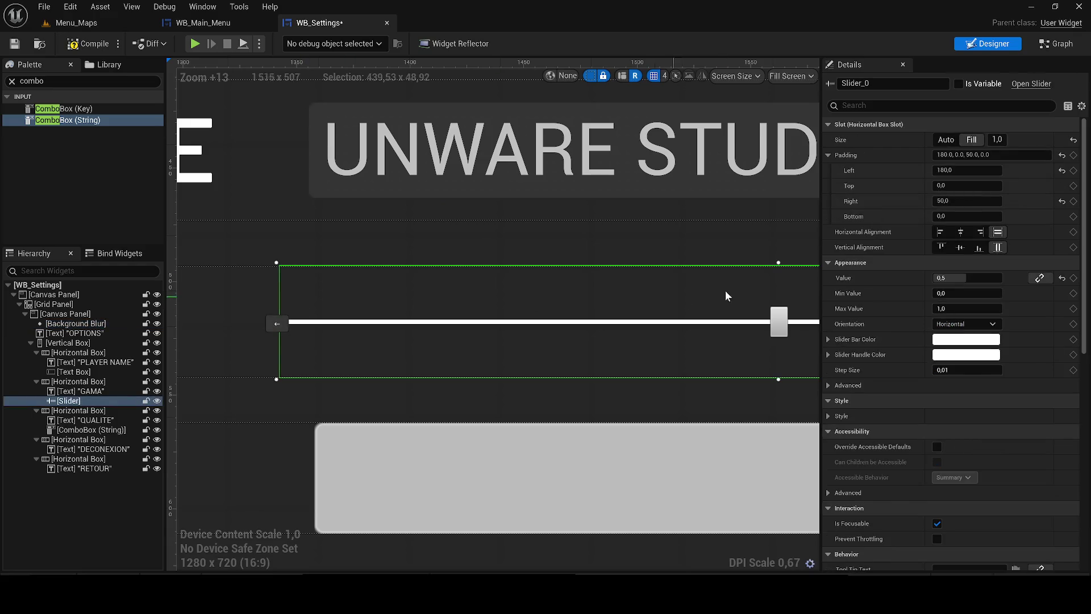
{"action": "left_click", "coordinate": [966, 171]}
{"action": "type", "text": "170"}
{"action": "key", "text": "Return"}
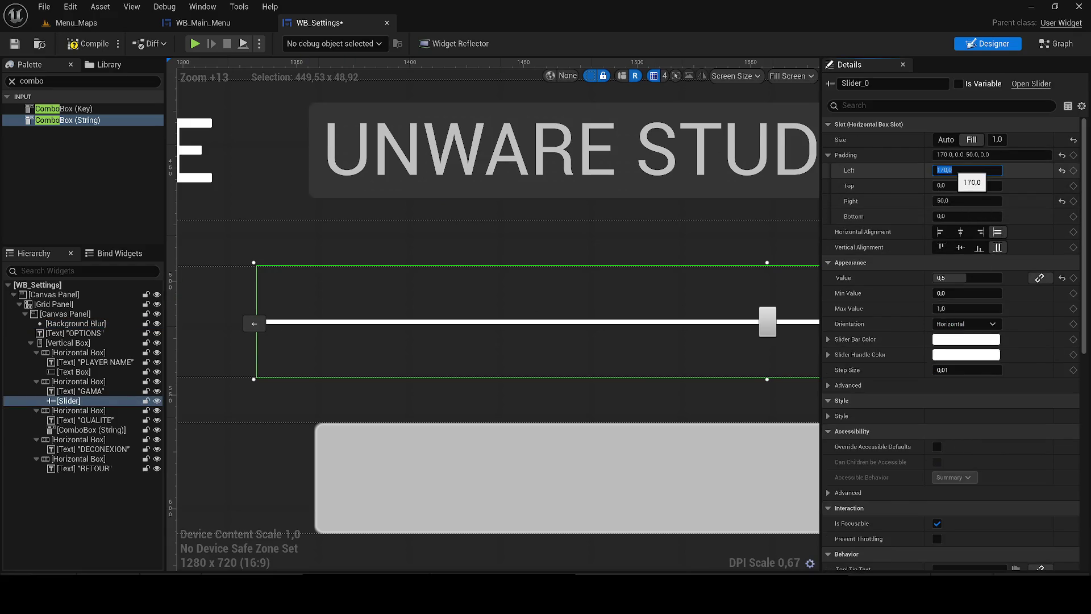
{"action": "key", "text": "Return"}
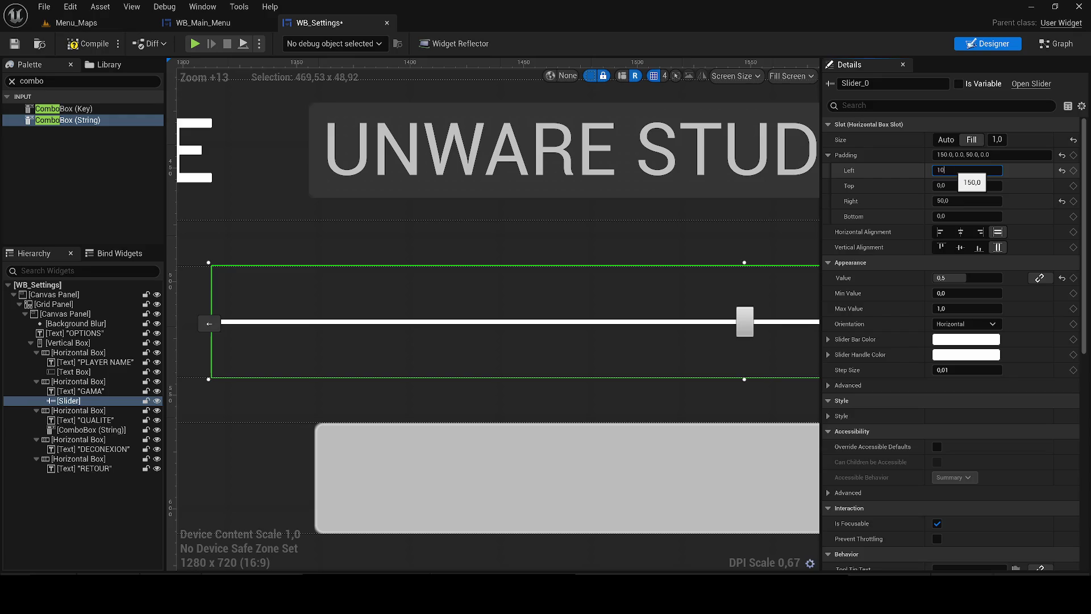
{"action": "type", "text": "40"}
{"action": "key", "text": "Return"}
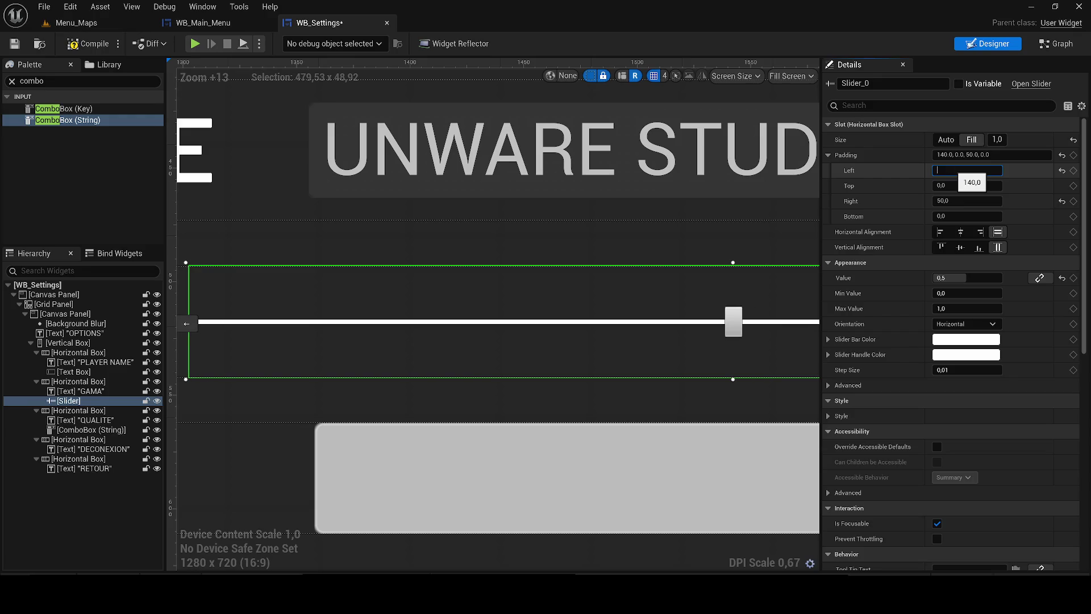
{"action": "type", "text": "30"}
{"action": "key", "text": "Return"}
Raise the slider's left padding through 150, 170 and 180 to 190
{"action": "type", "text": "1"}
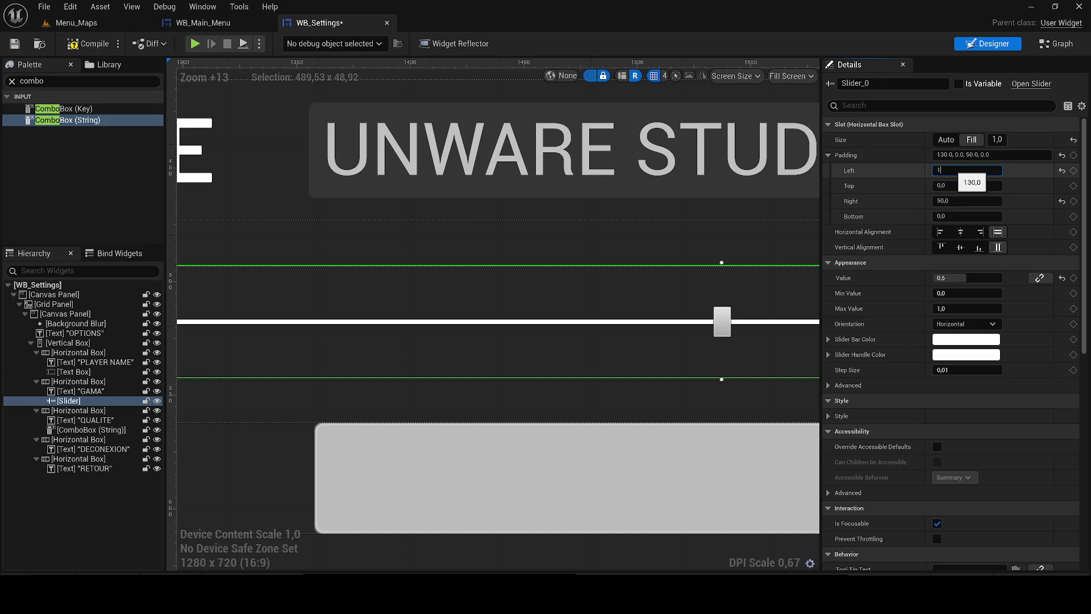
{"action": "type", "text": "50"}
{"action": "key", "text": "Return"}
{"action": "type", "text": "170"}
{"action": "key", "text": "Return"}
{"action": "type", "text": "180"}
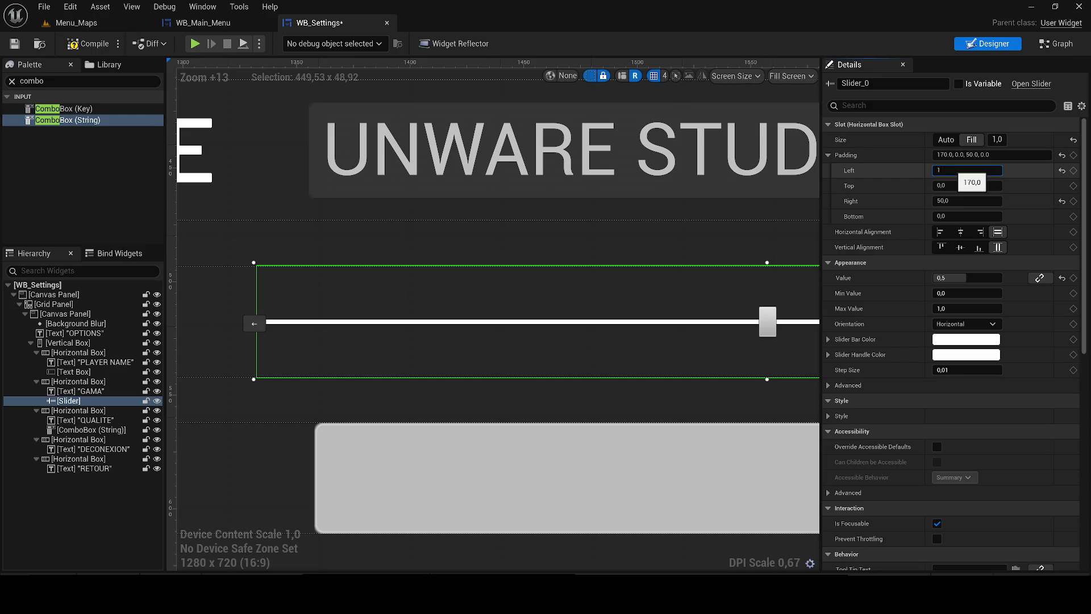
{"action": "key", "text": "Return"}
{"action": "type", "text": "1"}
{"action": "key", "text": "Return"}
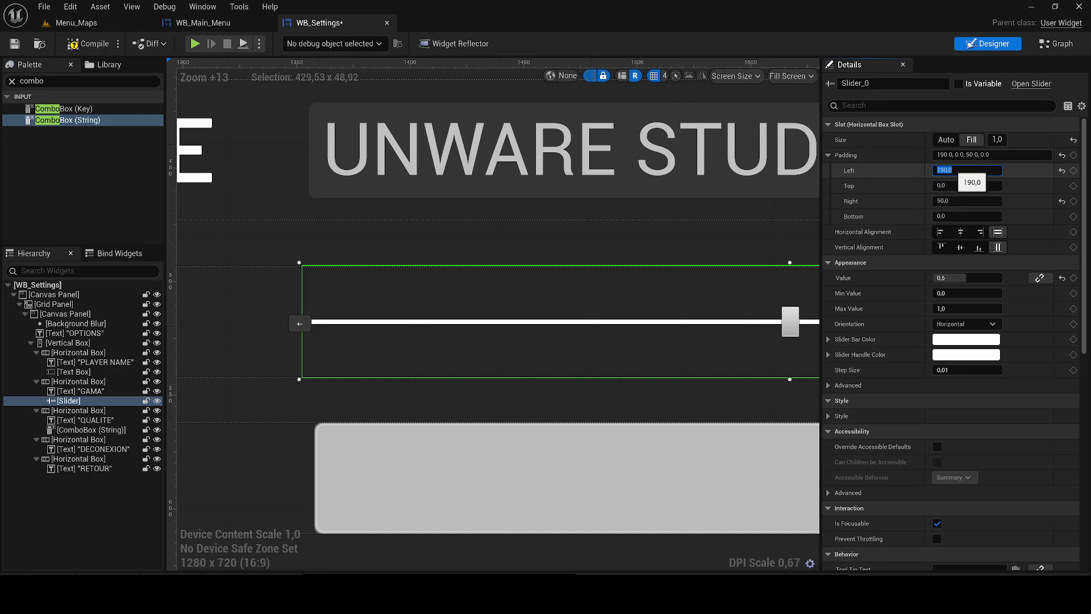
Select the quality combo box, checking the layout via Background Blur
{"action": "left_click", "coordinate": [534, 489]}
{"action": "scroll", "coordinate": [548, 351], "scroll_direction": "down", "scroll_amount": 3}
{"action": "left_click", "coordinate": [500, 150]}
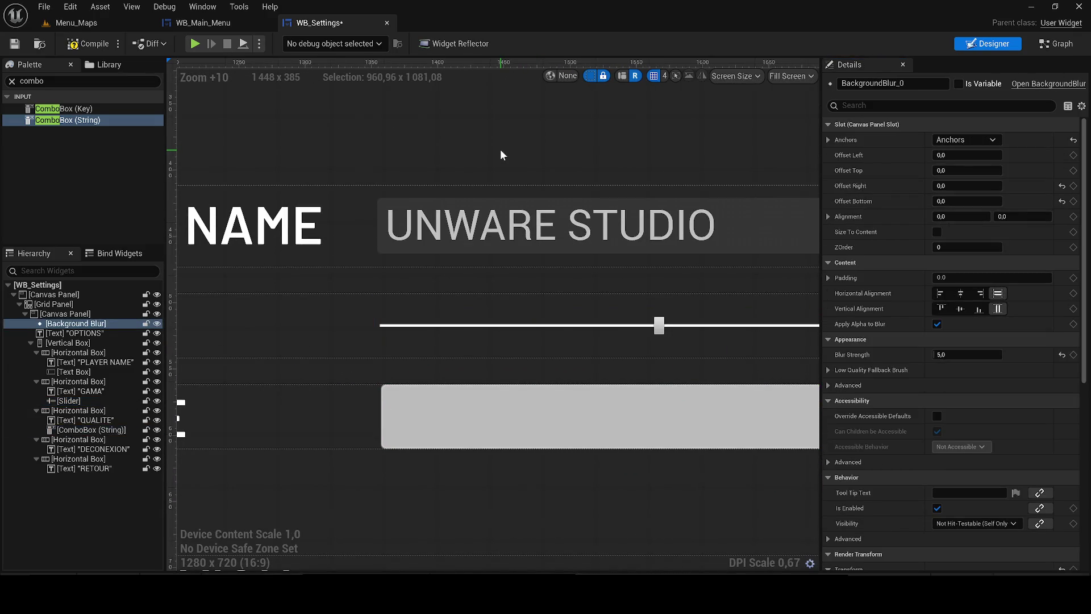
{"action": "left_click", "coordinate": [417, 406]}
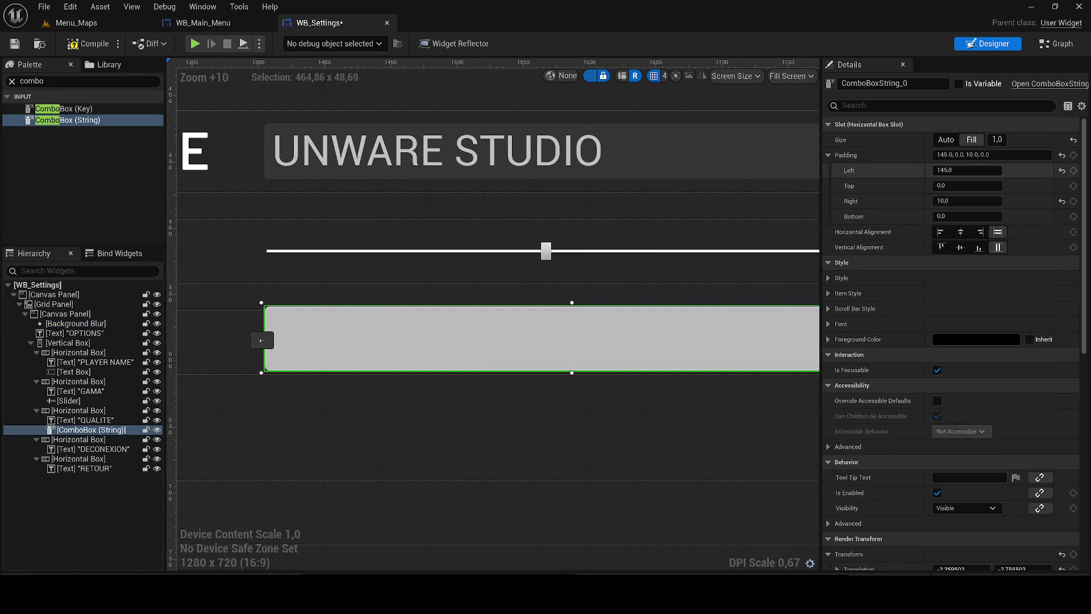
Try top and bottom padding of 10 on the combo box and preview the layout
{"action": "type", "text": "10"}
{"action": "key", "text": "Return"}
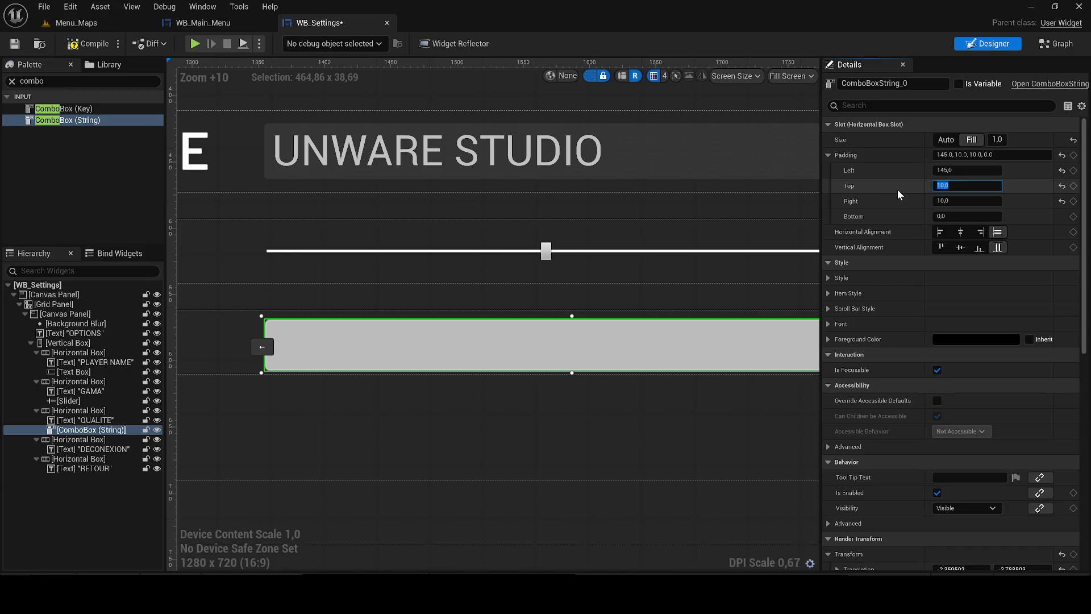
{"action": "left_click", "coordinate": [966, 217]}
{"action": "type", "text": "10"}
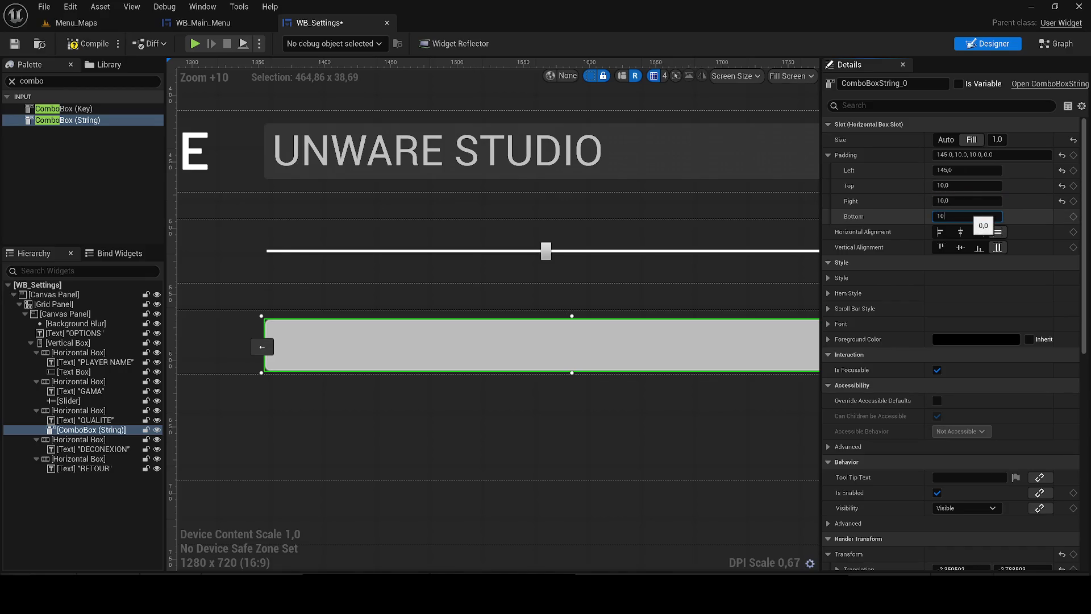
{"action": "key", "text": "Return"}
{"action": "scroll", "coordinate": [694, 404], "scroll_direction": "down", "scroll_amount": 3}
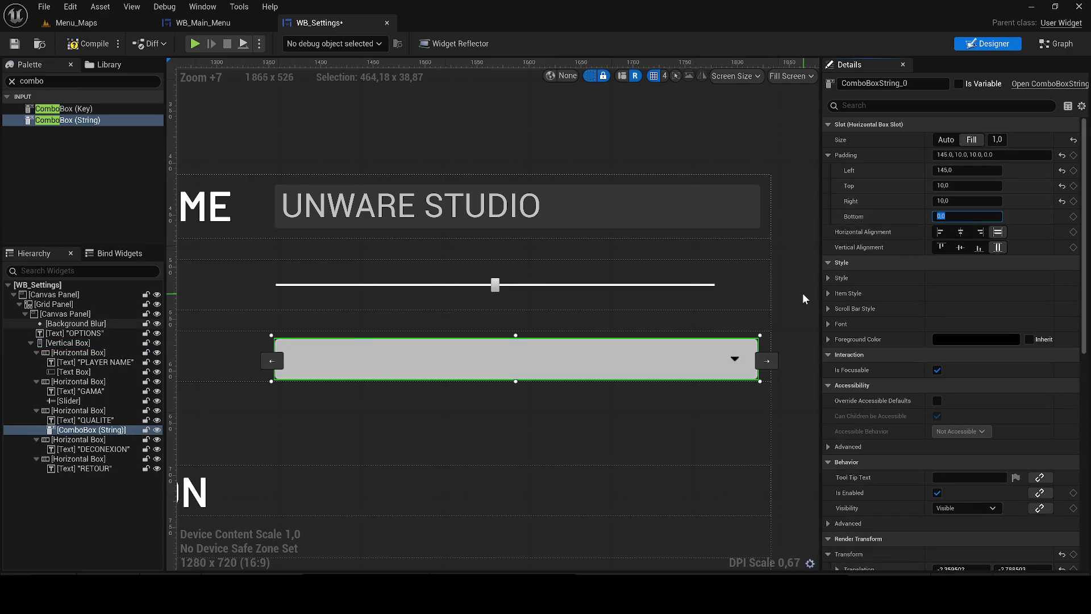
{"action": "left_click", "coordinate": [780, 290]}
{"action": "scroll", "coordinate": [780, 289], "scroll_direction": "down", "scroll_amount": 2}
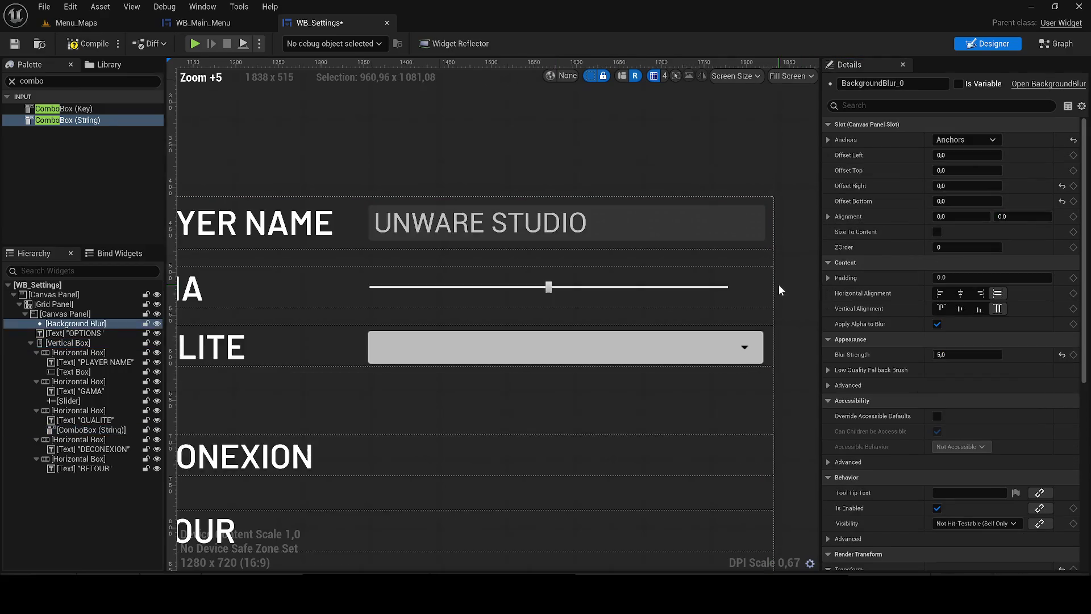
Set the combo box's bottom and top padding to 5
{"action": "left_click", "coordinate": [400, 353]}
{"action": "left_click", "coordinate": [969, 216]}
{"action": "type", "text": "5"}
{"action": "key", "text": "Return"}
{"action": "left_click", "coordinate": [966, 185]}
{"action": "type", "text": "5"}
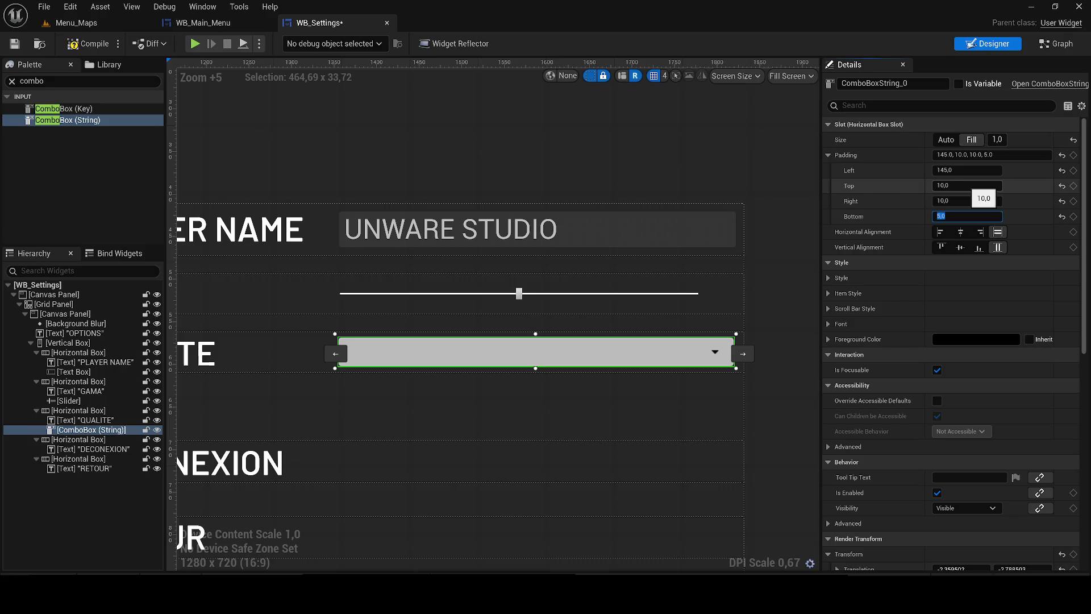
{"action": "key", "text": "Return"}
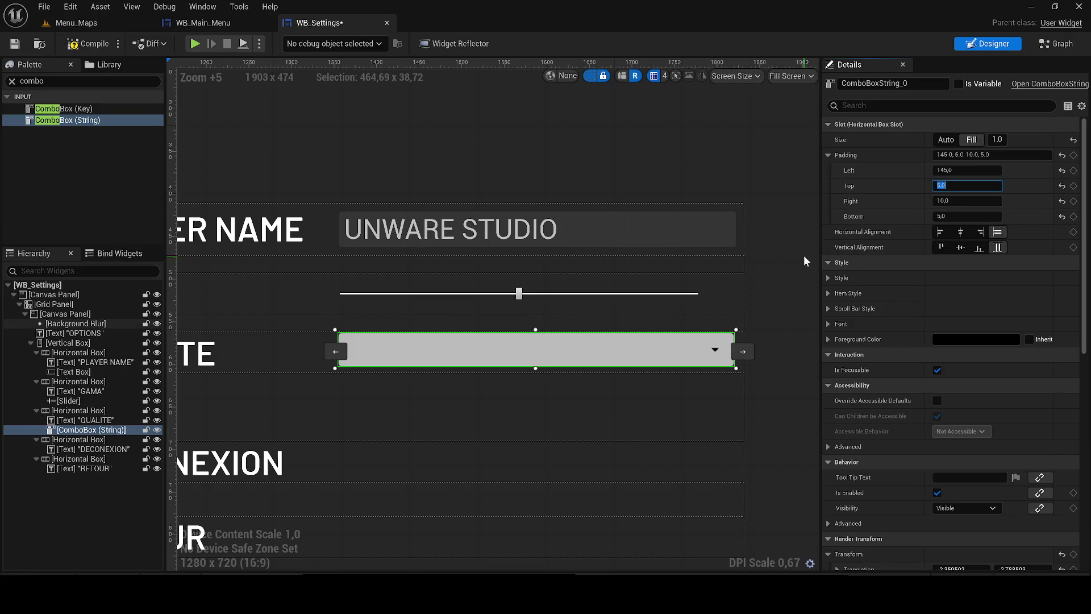
Save WB_Settings, then reselect the quality combo box and expand its style properties
{"action": "left_click", "coordinate": [191, 108]}
{"action": "key", "text": "ctrl+s"}
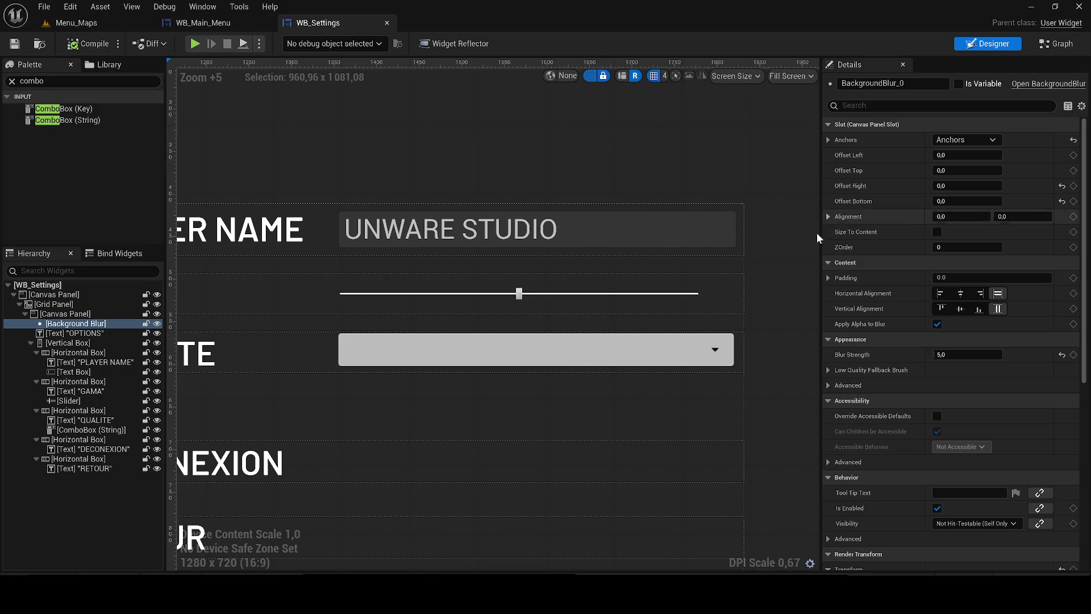
{"action": "left_click", "coordinate": [559, 343]}
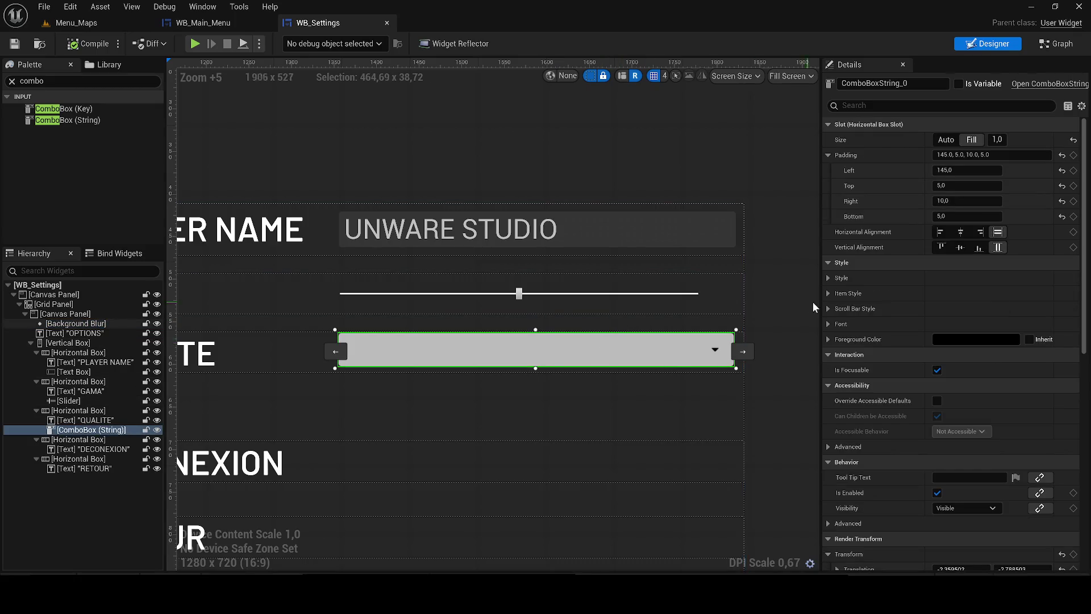
{"action": "left_click", "coordinate": [829, 278]}
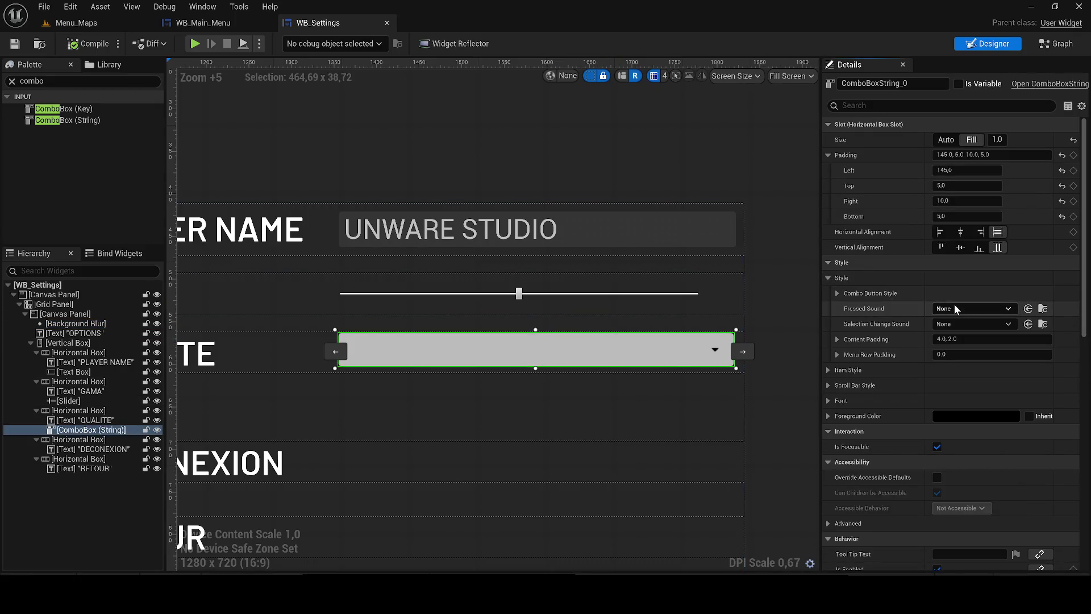
Set the combo box's font family to Barlow-SemiBold_Font in its style settings
{"action": "left_click", "coordinate": [828, 279]}
{"action": "left_click", "coordinate": [827, 293]}
{"action": "left_click", "coordinate": [828, 293]}
{"action": "left_click", "coordinate": [830, 308]}
{"action": "left_click", "coordinate": [831, 308]}
{"action": "left_click", "coordinate": [829, 323]}
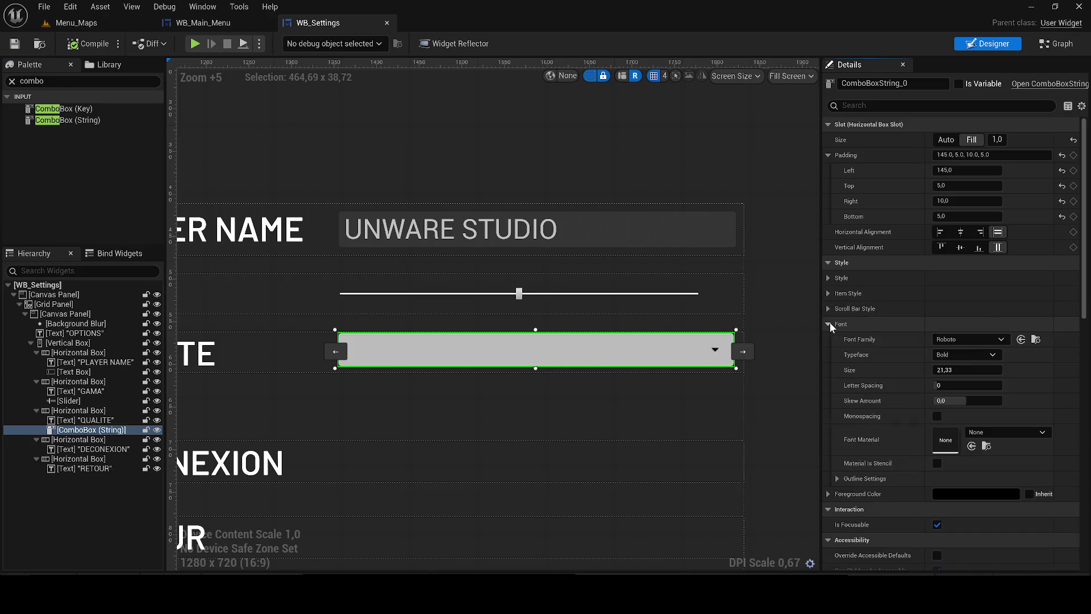
{"action": "left_click", "coordinate": [943, 339]}
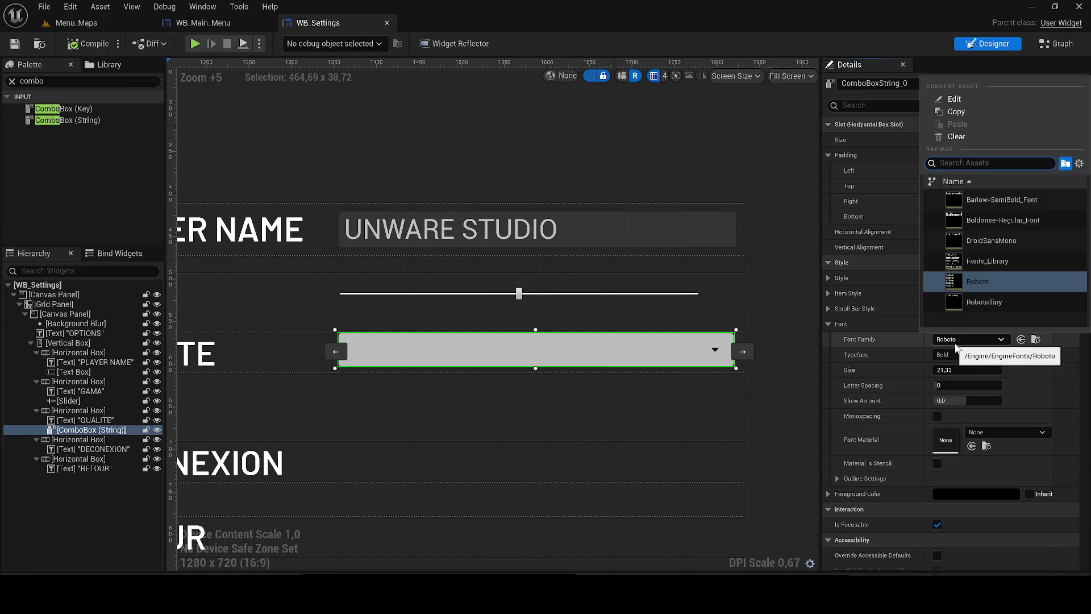
{"action": "left_click", "coordinate": [974, 203]}
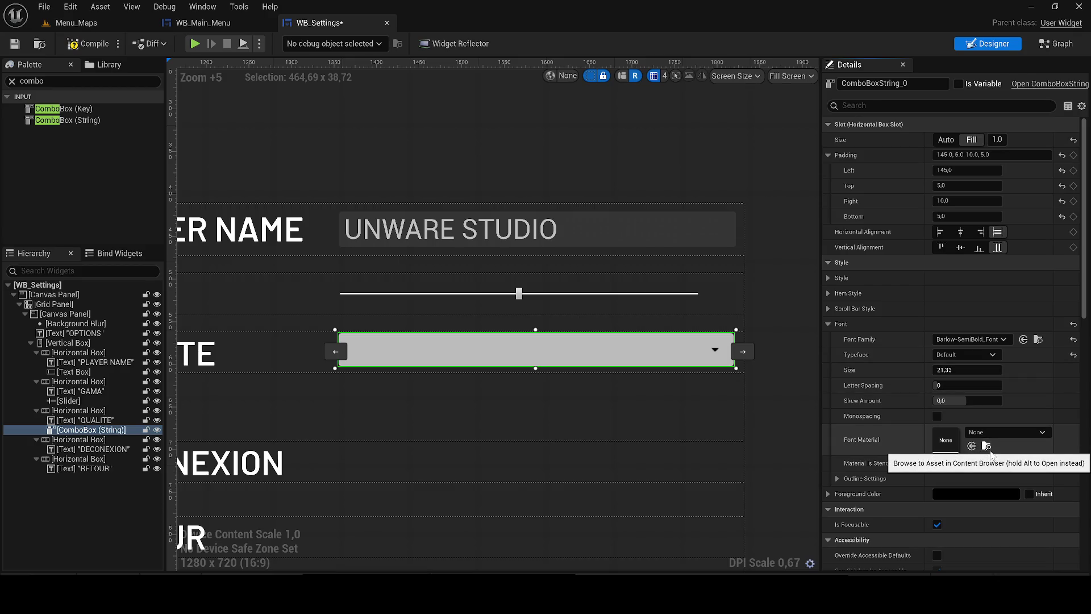
Collapse the Style and Interaction sections and enter 'option' in the search
{"action": "scroll", "coordinate": [986, 356], "scroll_direction": "up", "scroll_amount": 3}
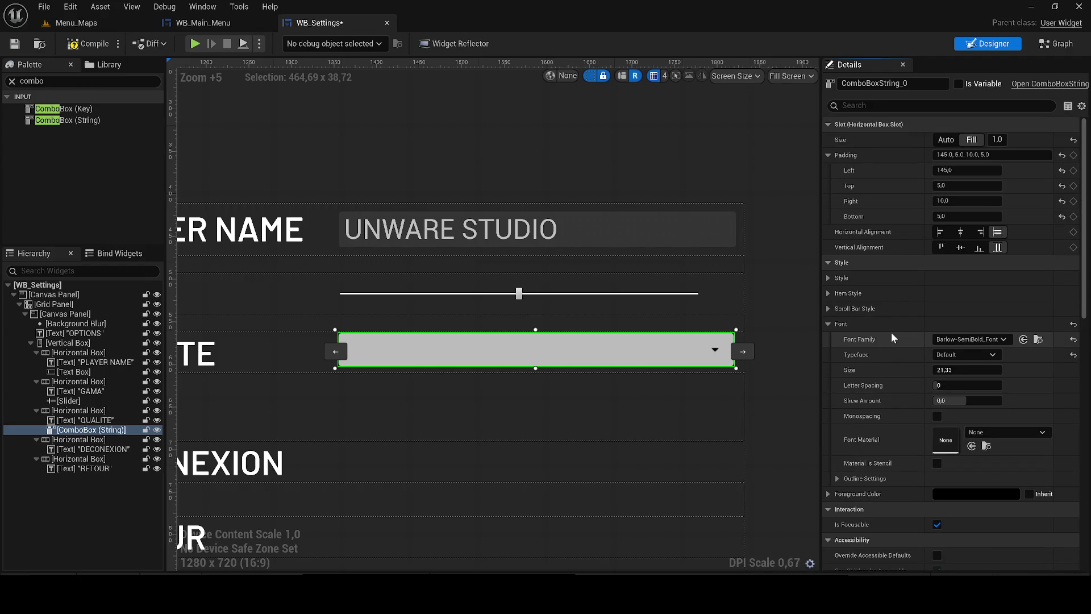
{"action": "left_click", "coordinate": [827, 263]}
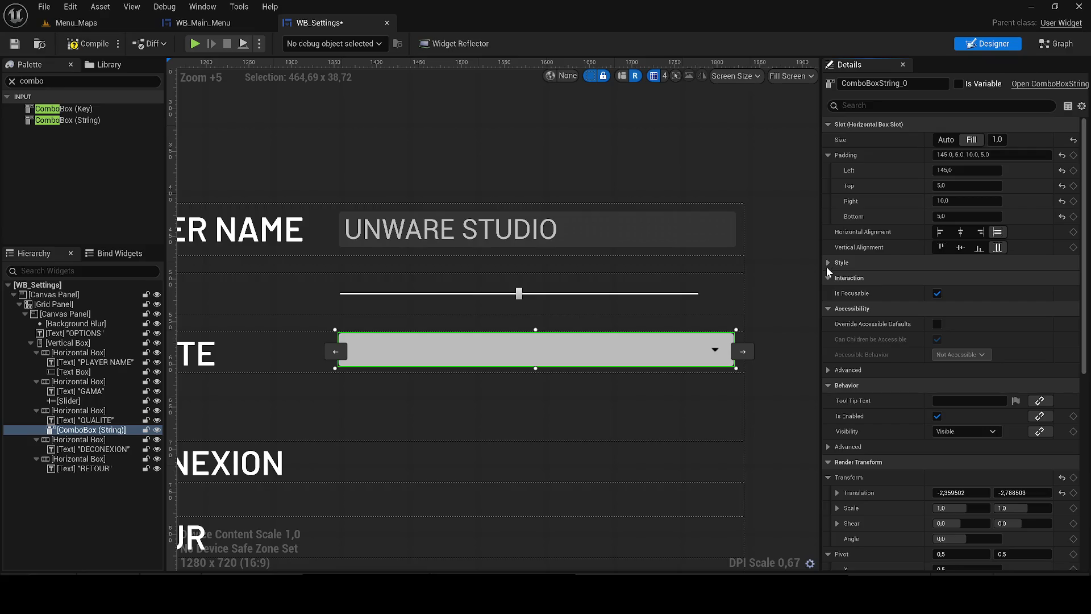
{"action": "left_click", "coordinate": [827, 279]}
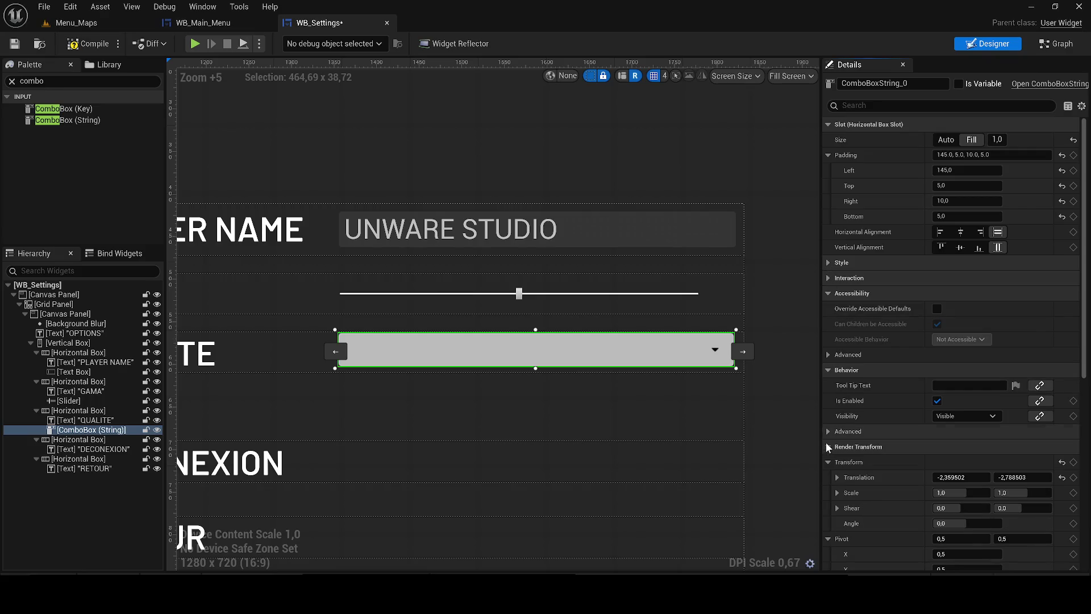
{"action": "scroll", "coordinate": [834, 438], "scroll_direction": "down", "scroll_amount": 4}
{"action": "scroll", "coordinate": [835, 436], "scroll_direction": "down", "scroll_amount": 5}
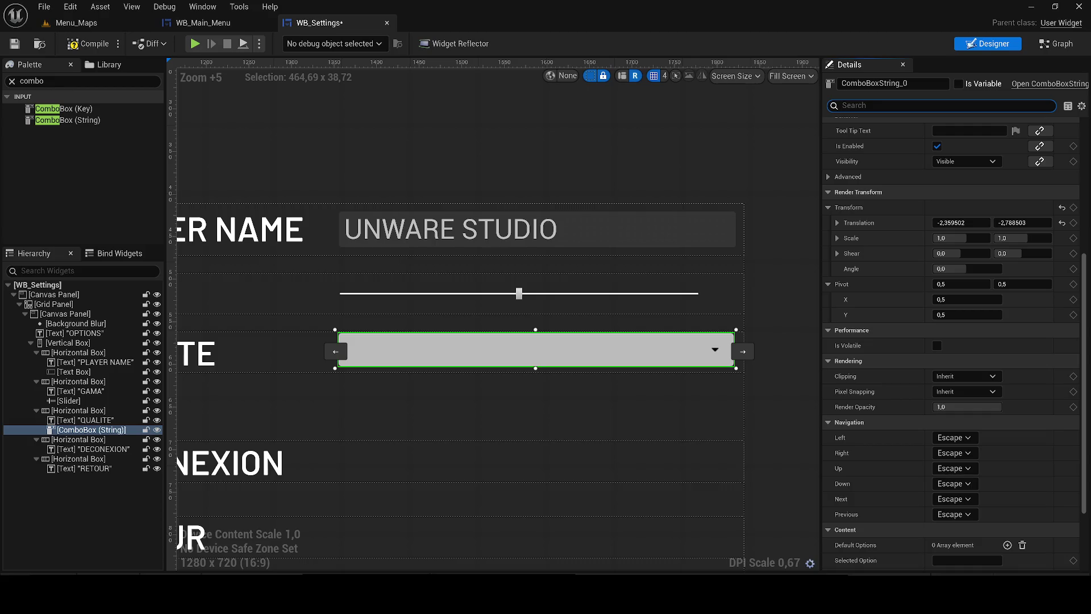
{"action": "type", "text": "op"}
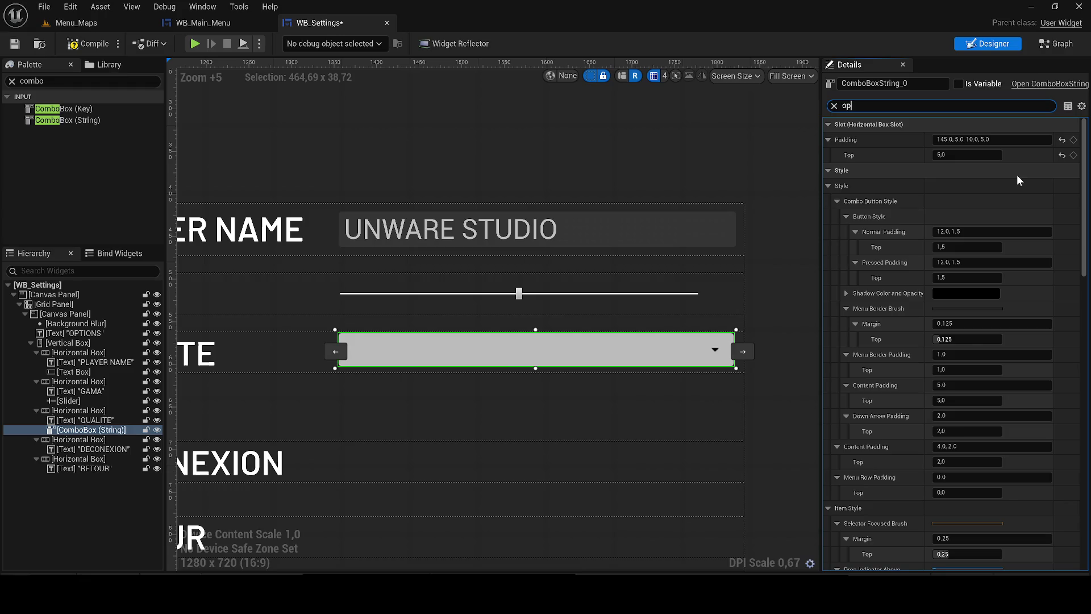
{"action": "type", "text": "tion"}
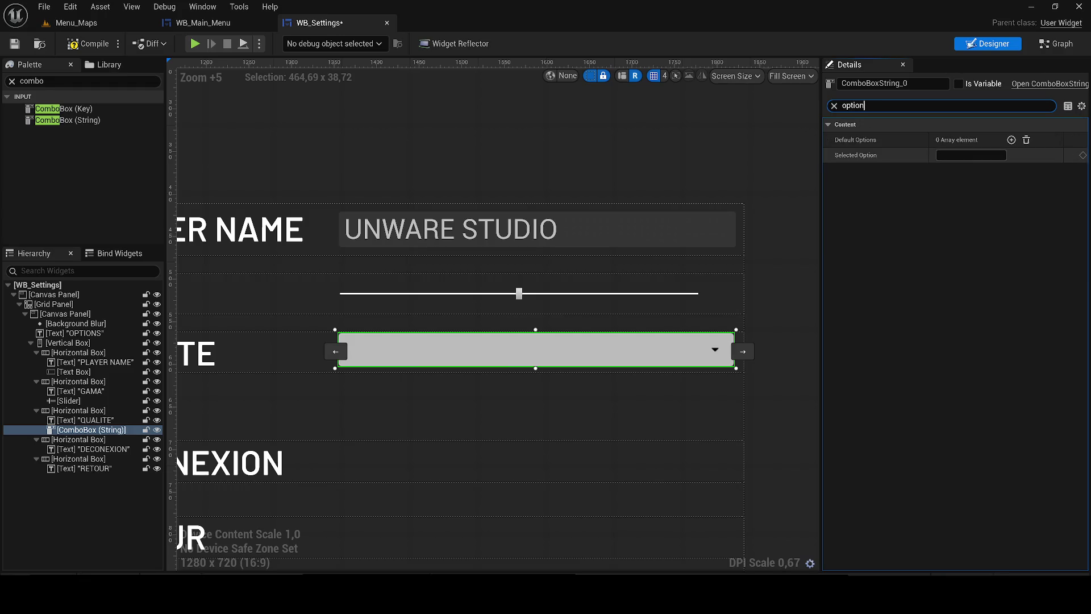
Add the first Default Options entry and name it LOW
{"action": "left_click", "coordinate": [1012, 139]}
{"action": "left_click", "coordinate": [960, 155]}
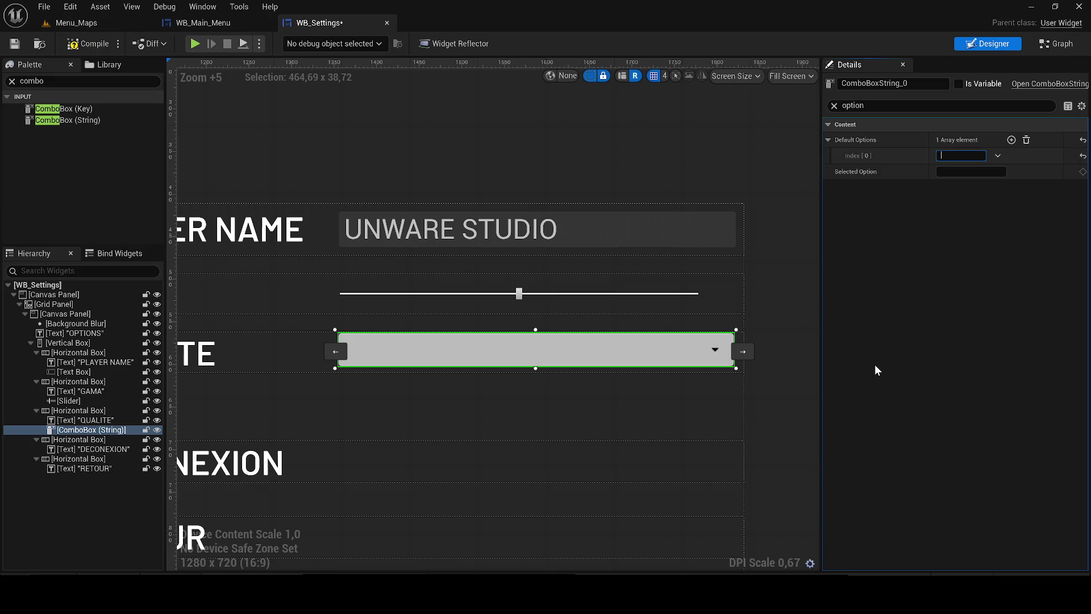
{"action": "type", "text": "LOW"}
{"action": "key", "text": "Return"}
{"action": "left_click", "coordinate": [994, 170]}
Add three more options named MEDIUM, HIGHT and ULTRA
{"action": "left_click", "coordinate": [1012, 140]}
{"action": "left_click", "coordinate": [1011, 140]}
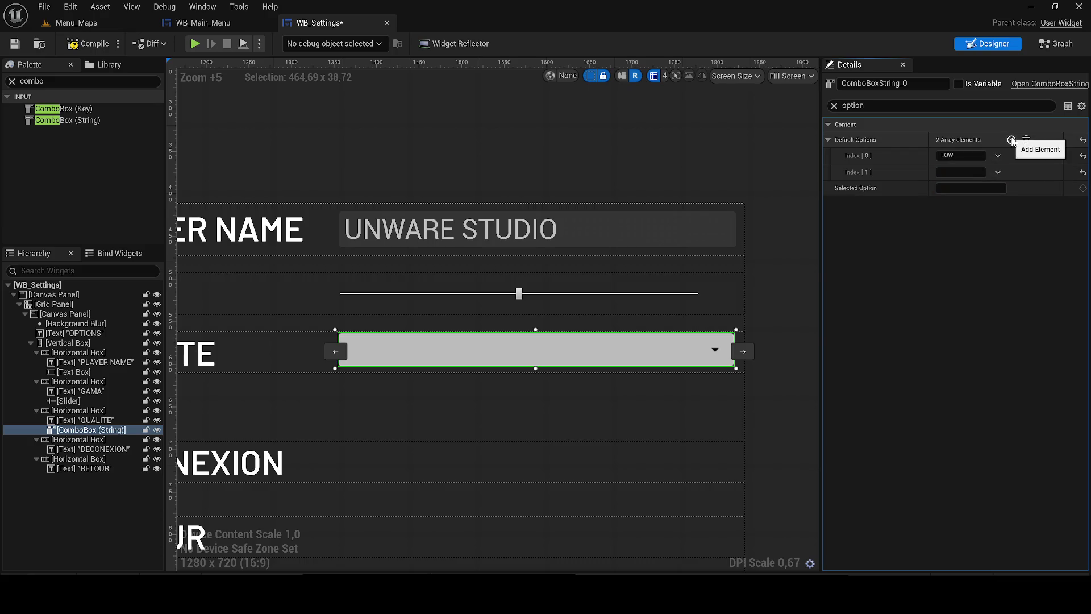
{"action": "left_click", "coordinate": [1012, 140]}
{"action": "left_click", "coordinate": [959, 172]}
{"action": "type", "text": "MEDIUM"}
{"action": "key", "text": "Tab"}
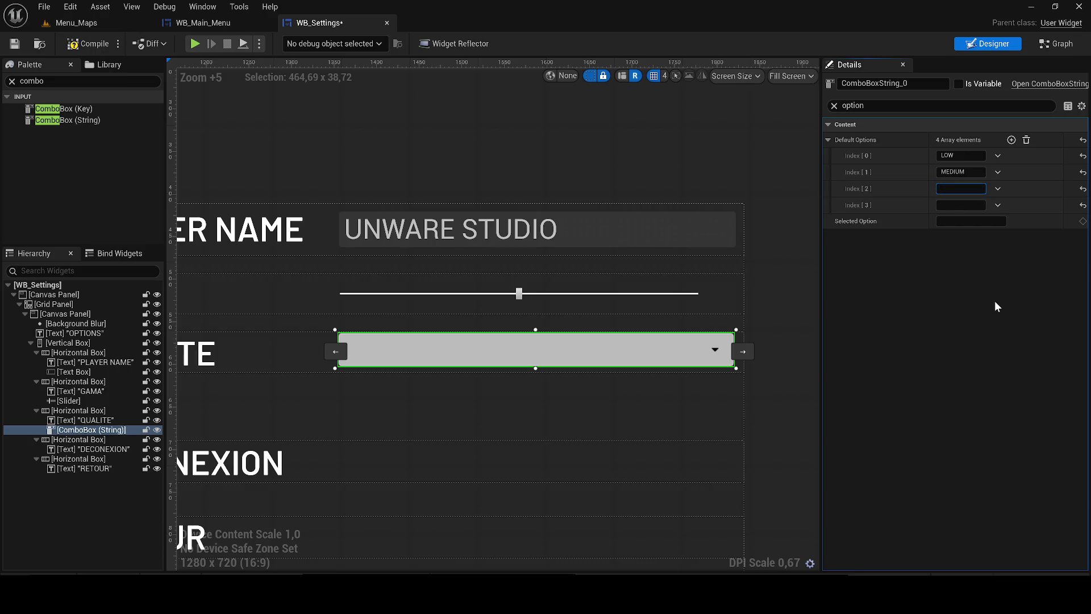
{"action": "type", "text": "H"}
{"action": "type", "text": "IGHT"}
{"action": "left_click", "coordinate": [960, 205]}
{"action": "type", "text": "ULTRA"}
{"action": "key", "text": "BackSpace"}
{"action": "type", "text": "A"}
Add a fifth option EXPERT++++, then compile and save the widget
{"action": "left_click", "coordinate": [1011, 140]}
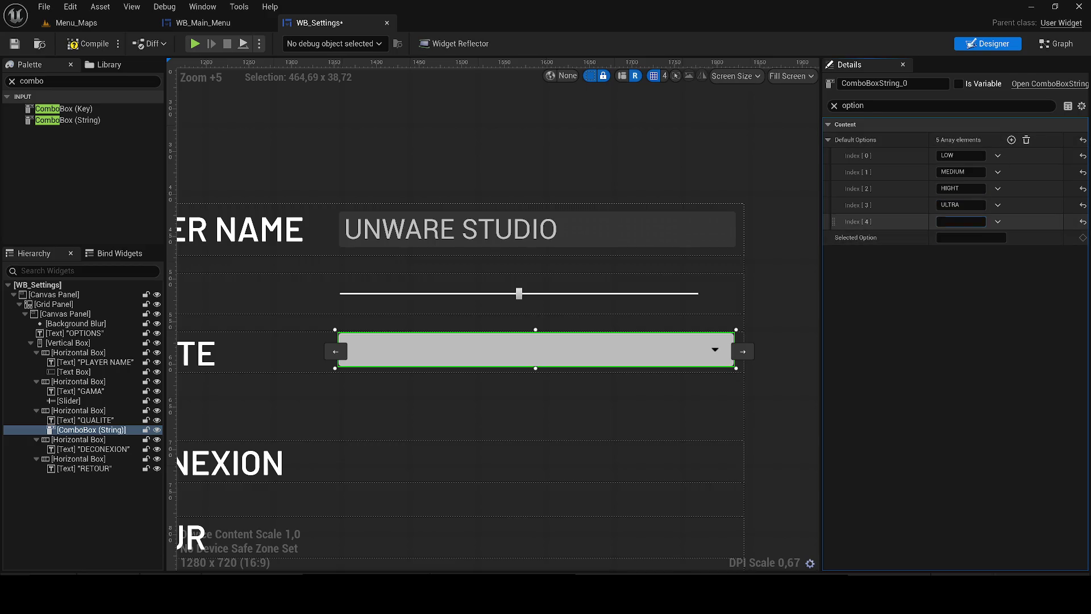
{"action": "type", "text": "HAD +++"}
{"action": "type", "text": "+"}
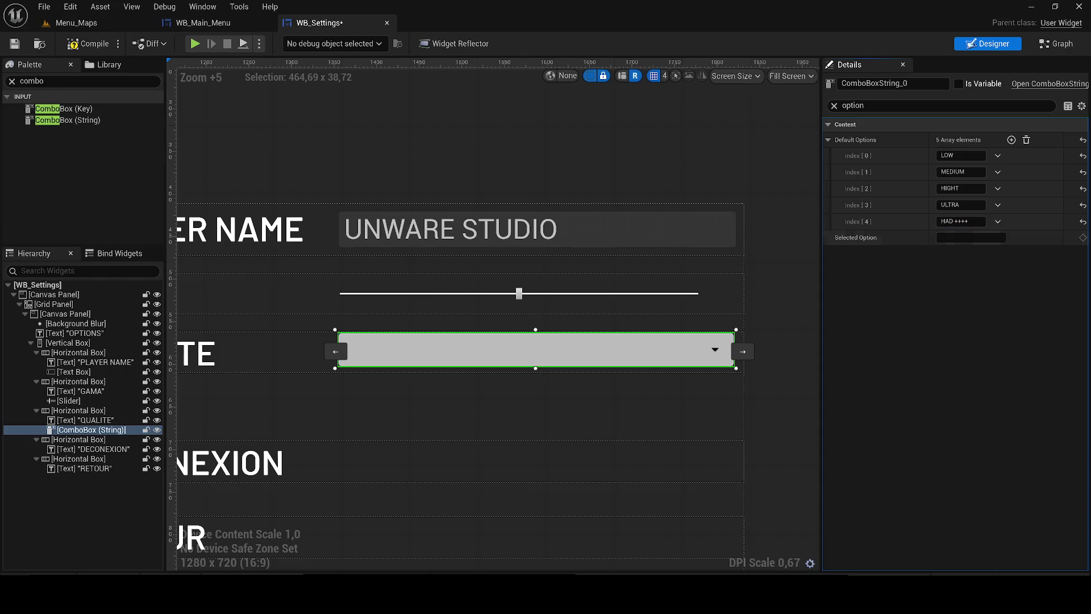
{"action": "left_click", "coordinate": [955, 221]}
{"action": "key", "text": "BackSpace"}
{"action": "type", "text": "RD"}
{"action": "double_click", "coordinate": [948, 221]}
{"action": "type", "text": "EXE"}
{"action": "type", "text": "RT"}
{"action": "key", "text": "BackSpace"}
{"action": "key", "text": "BackSpace"}
{"action": "type", "text": "PERT"}
{"action": "key", "text": "Return"}
{"action": "left_click", "coordinate": [88, 44]}
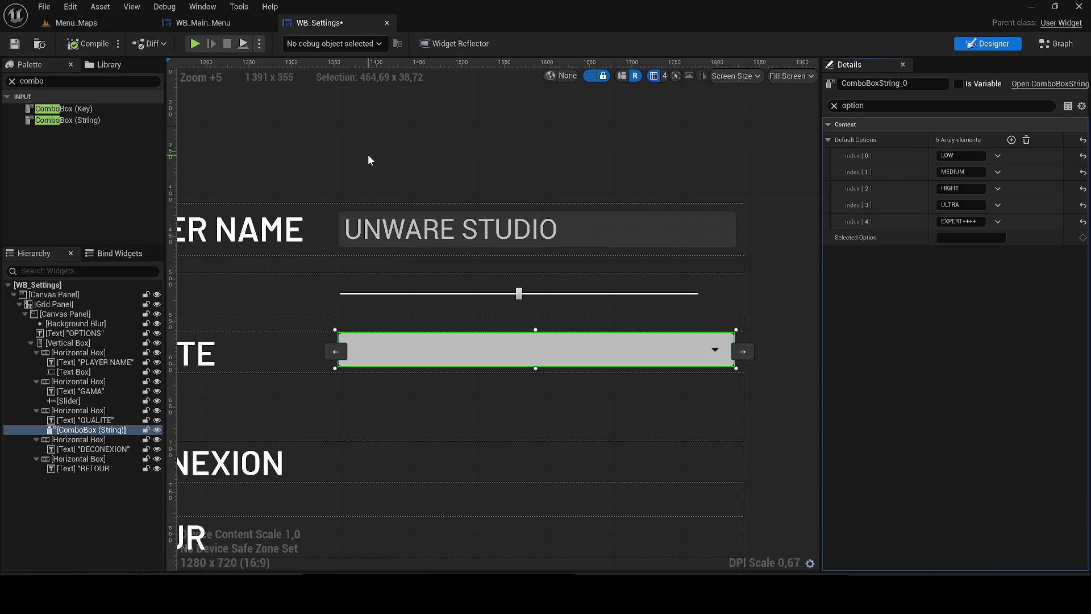
{"action": "left_click", "coordinate": [15, 43]}
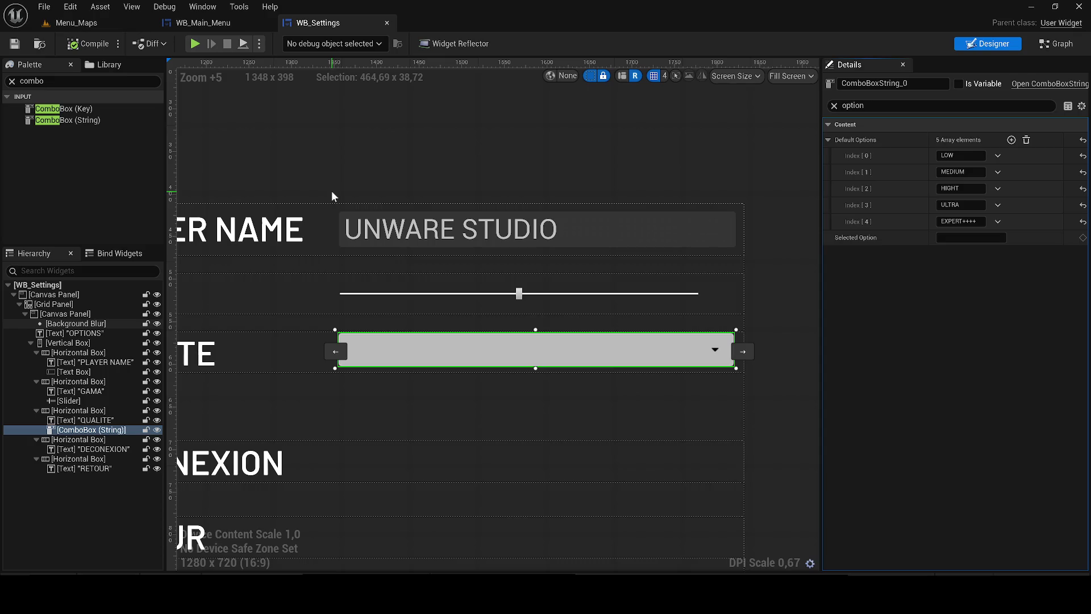
Set the combo box Selected Option to HIGHT, then compile and save
{"action": "left_click", "coordinate": [972, 237]}
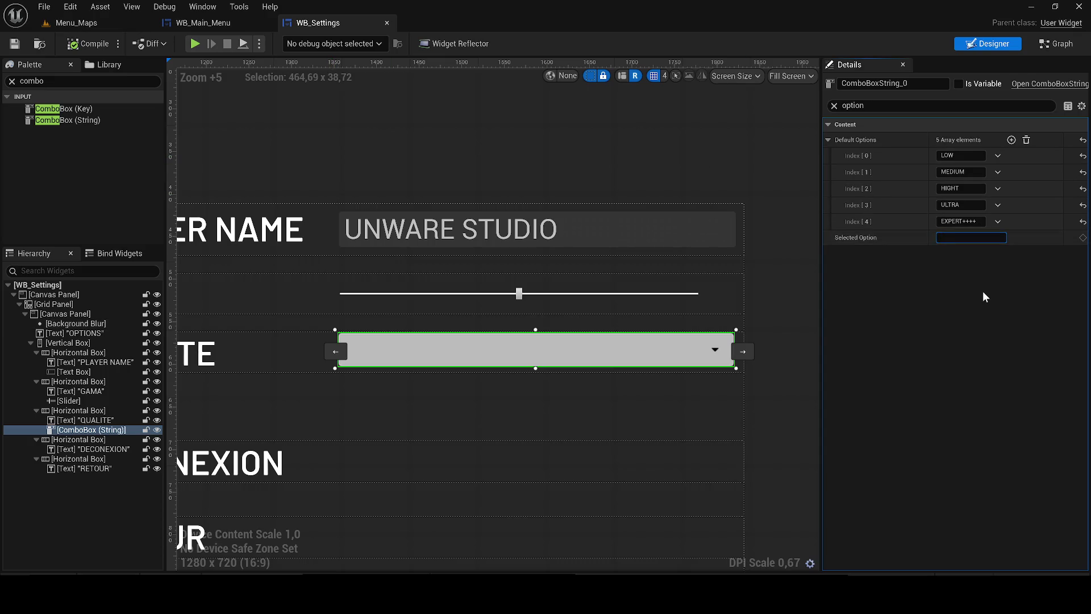
{"action": "type", "text": "HIGHT"}
{"action": "key", "text": "Return"}
{"action": "left_click", "coordinate": [86, 44]}
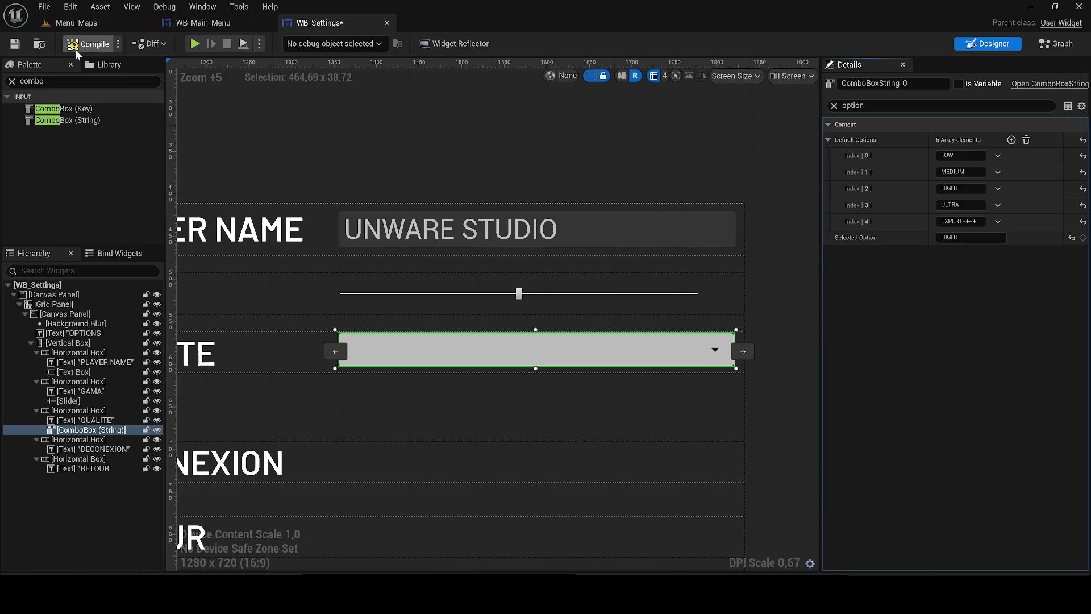
{"action": "left_click", "coordinate": [13, 46]}
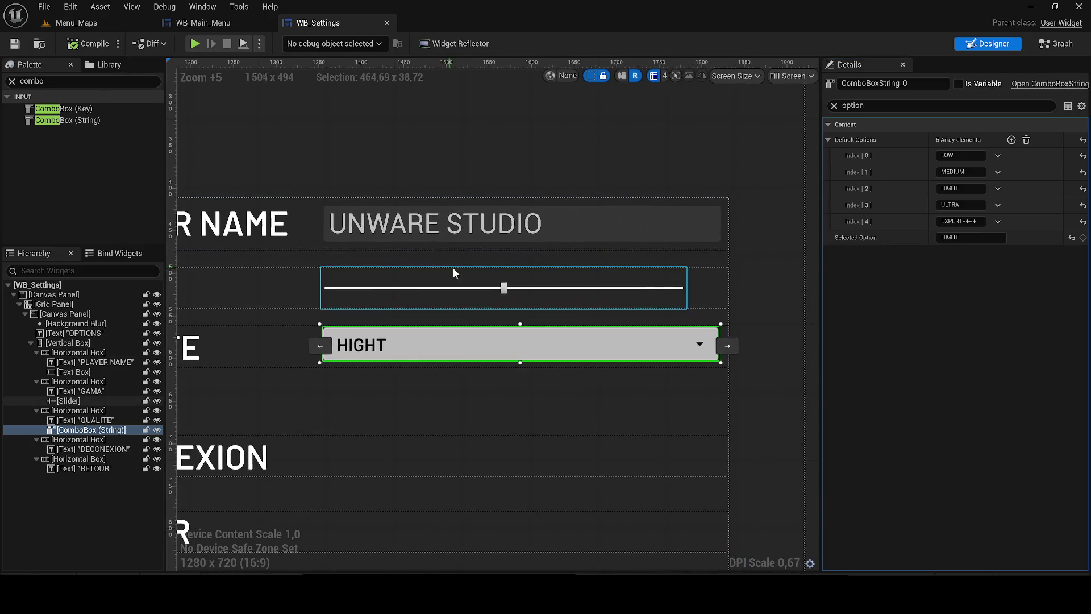
Clear the Details filter and expand the combo box Style and Item Style settings
{"action": "left_click", "coordinate": [834, 105]}
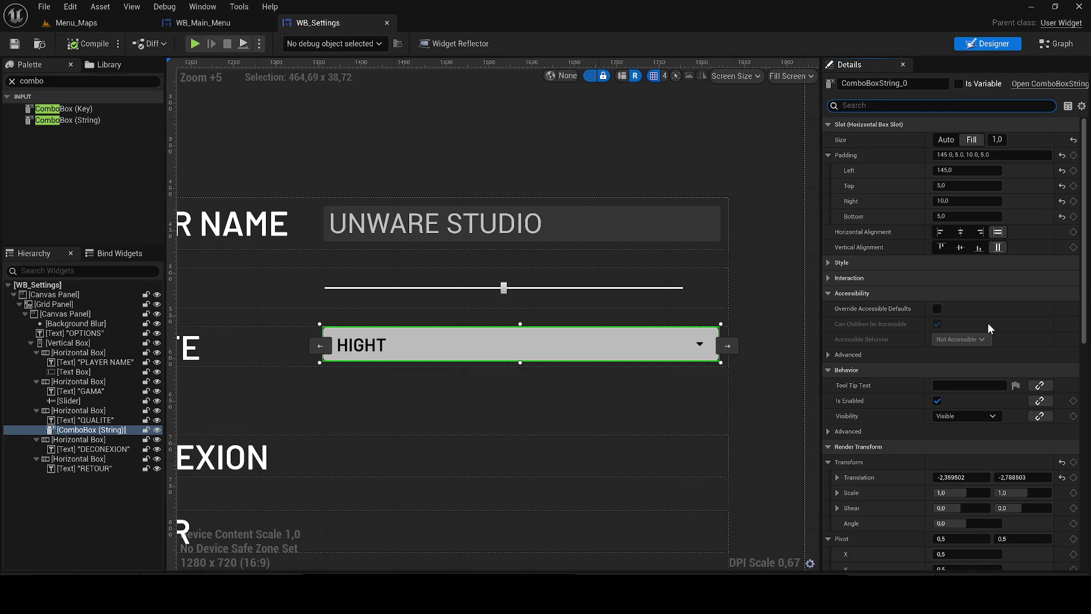
{"action": "left_click", "coordinate": [827, 263]}
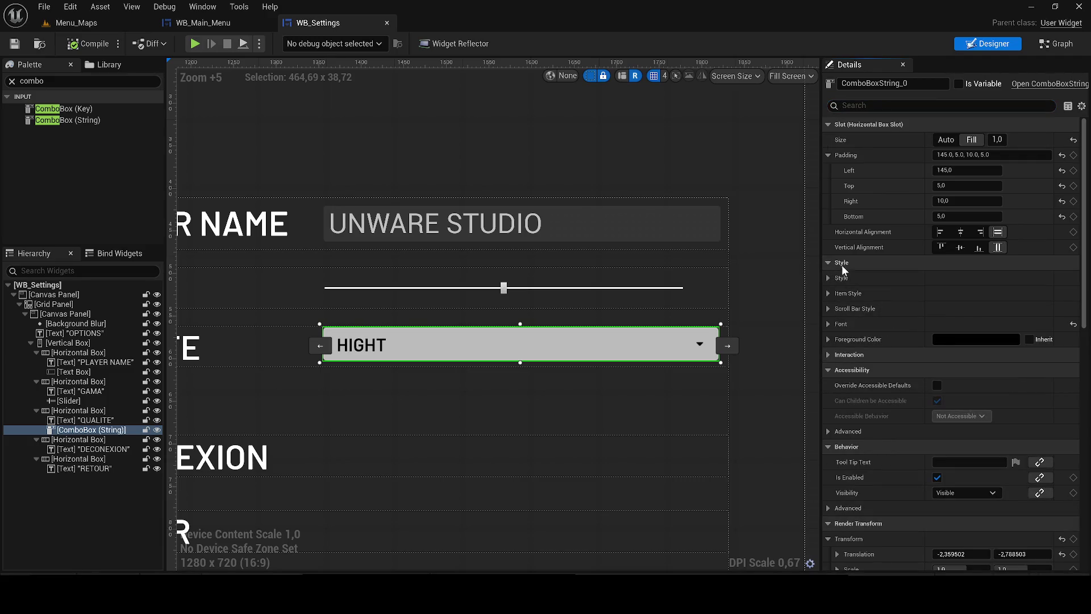
{"action": "left_click", "coordinate": [828, 278]}
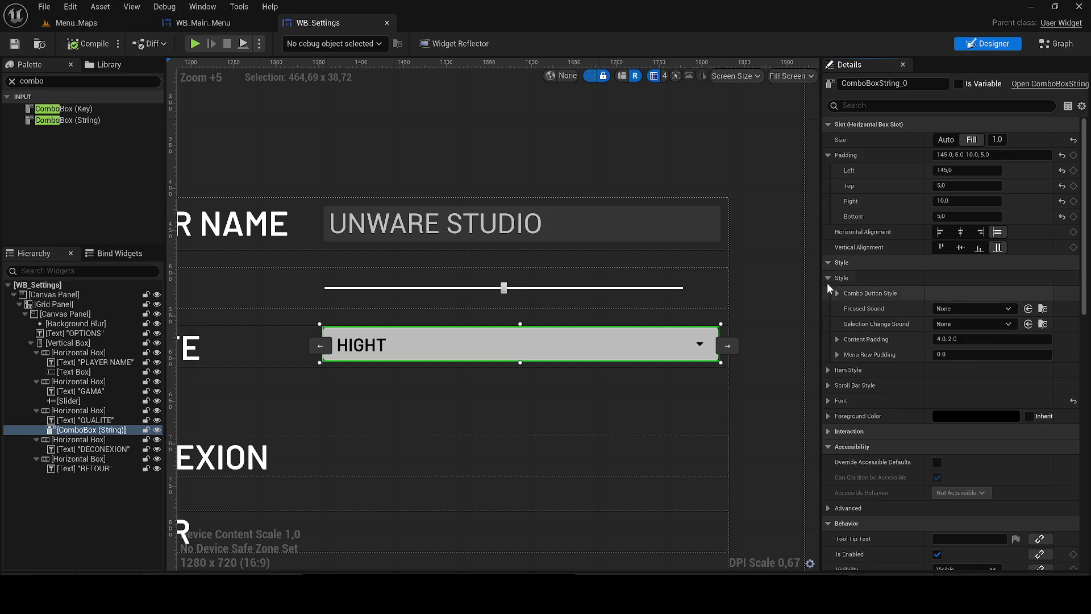
{"action": "left_click", "coordinate": [827, 279]}
{"action": "left_click", "coordinate": [828, 293]}
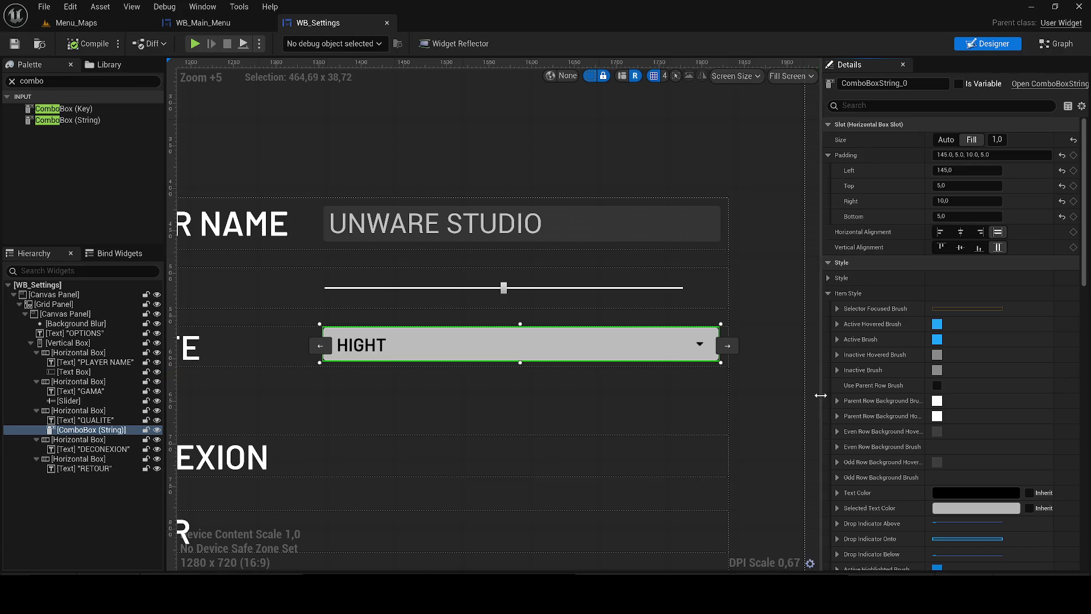
Set the item Selected Text Color alpha to 0, then expand Parent Row Background Brush
{"action": "scroll", "coordinate": [839, 424], "scroll_direction": "down", "scroll_amount": 3}
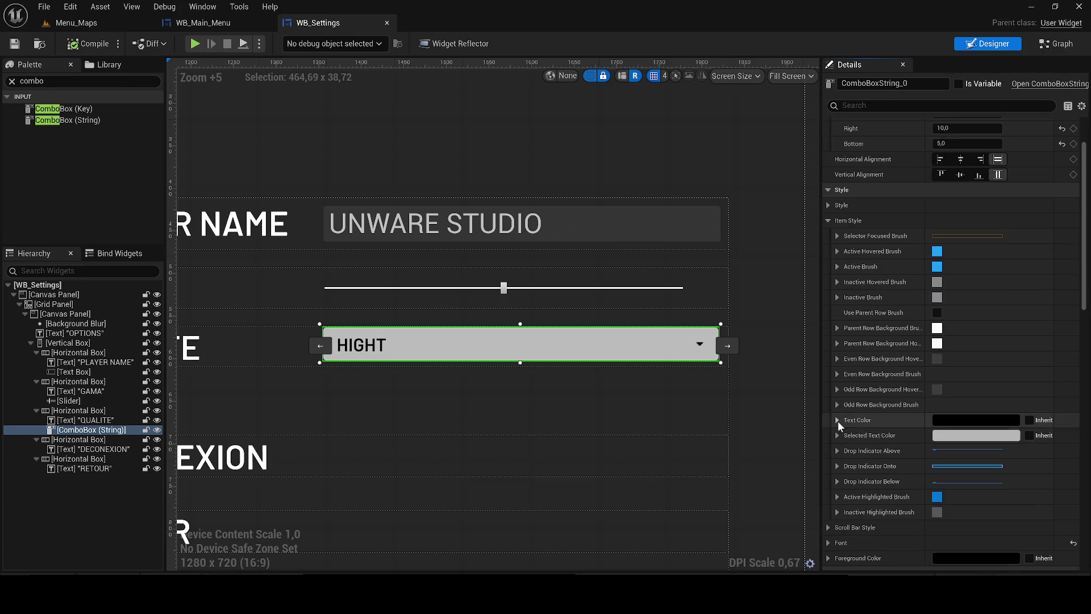
{"action": "left_click", "coordinate": [976, 435]}
{"action": "left_click_drag", "start_coordinate": [750, 469], "coordinate": [708, 468]}
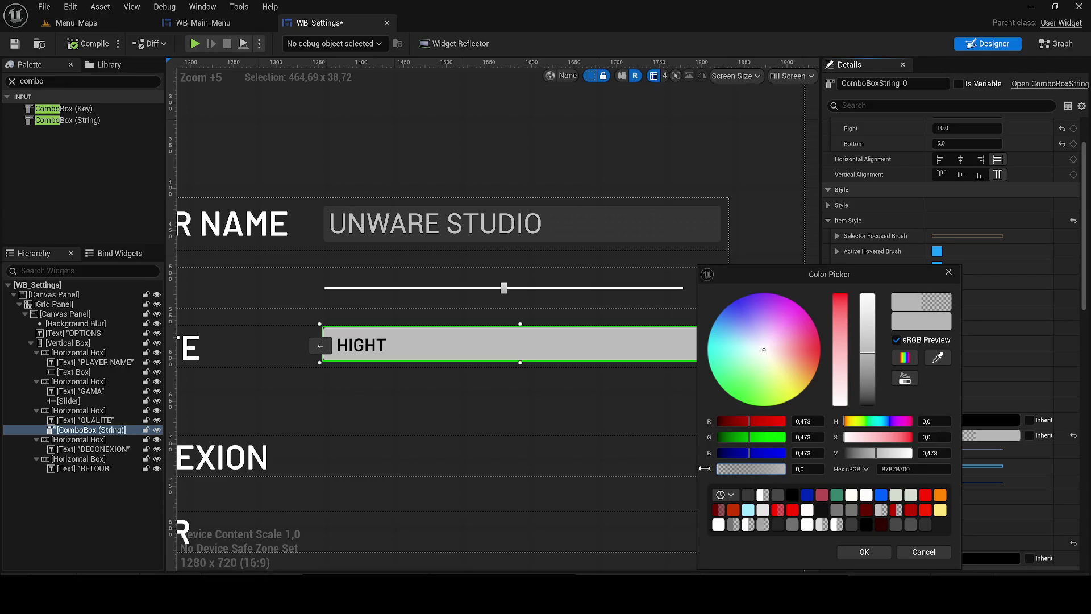
{"action": "left_click", "coordinate": [864, 553]}
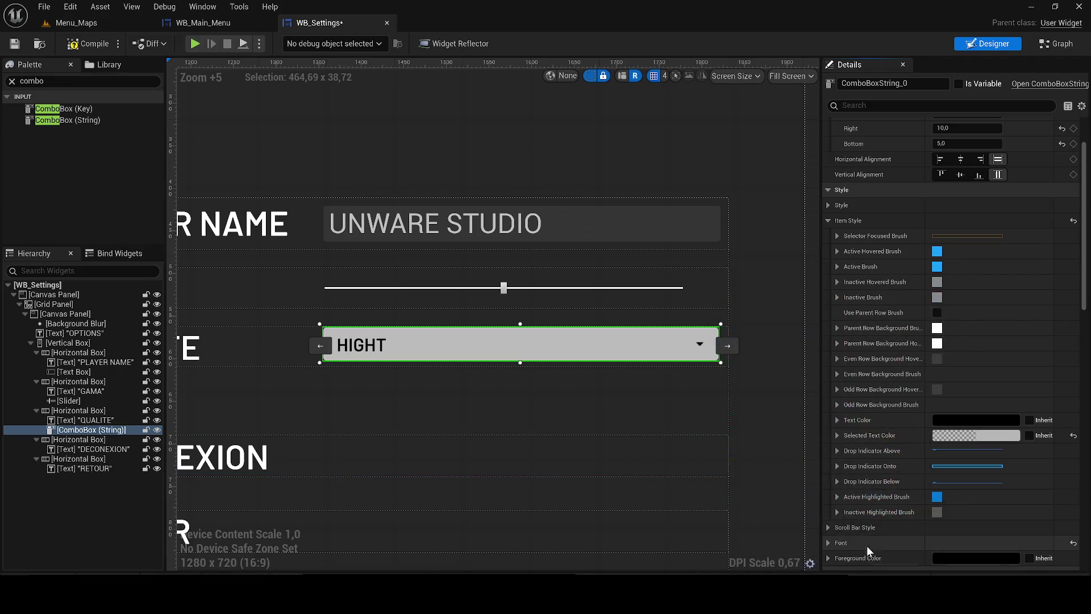
{"action": "left_click", "coordinate": [972, 436]}
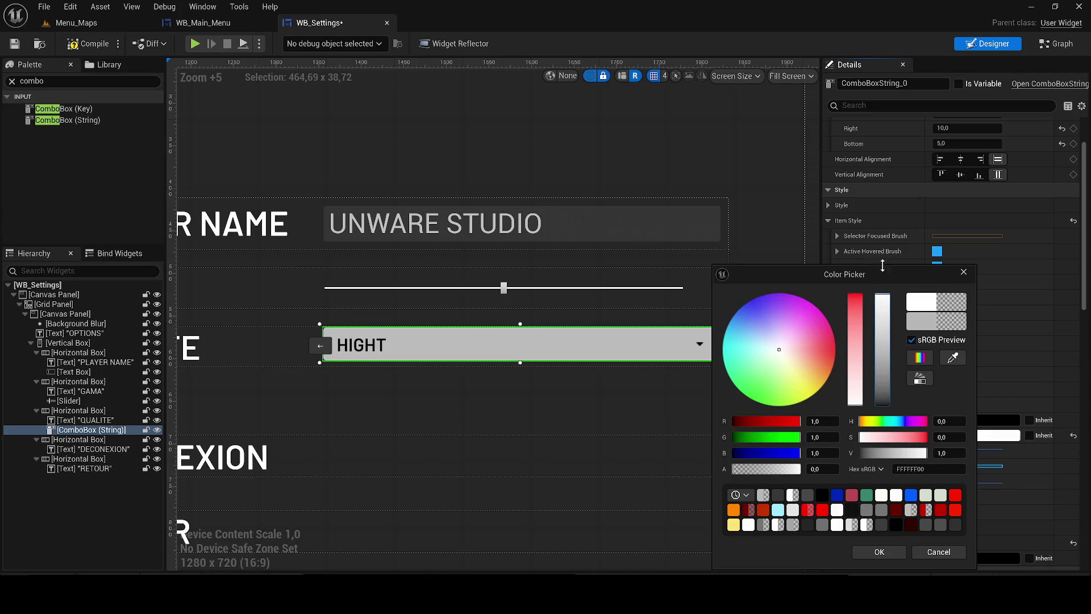
{"action": "left_click", "coordinate": [880, 552]}
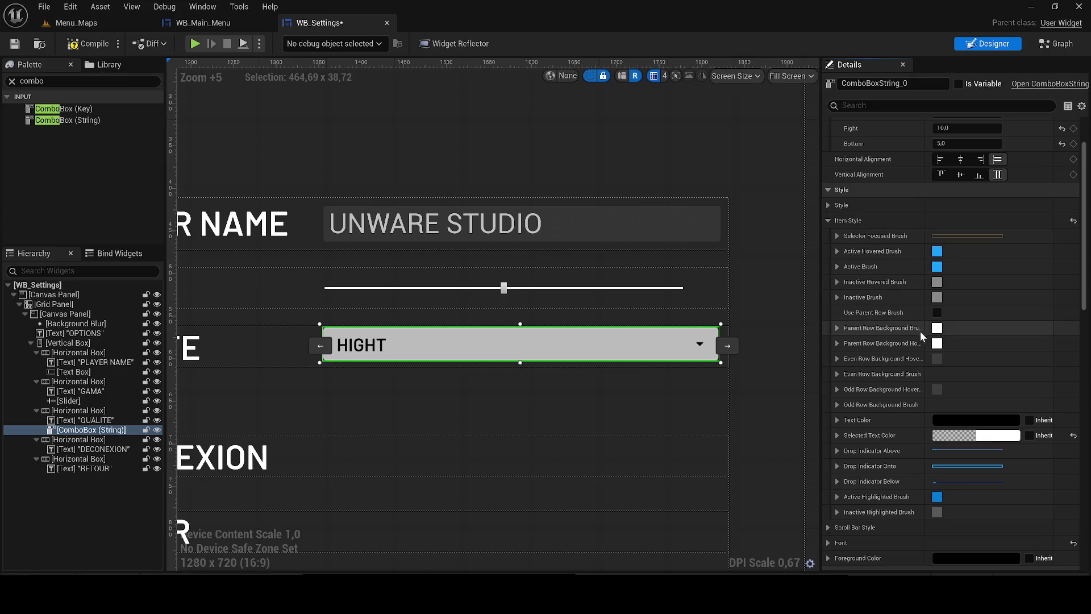
{"action": "left_click", "coordinate": [837, 329]}
{"action": "left_click", "coordinate": [992, 390]}
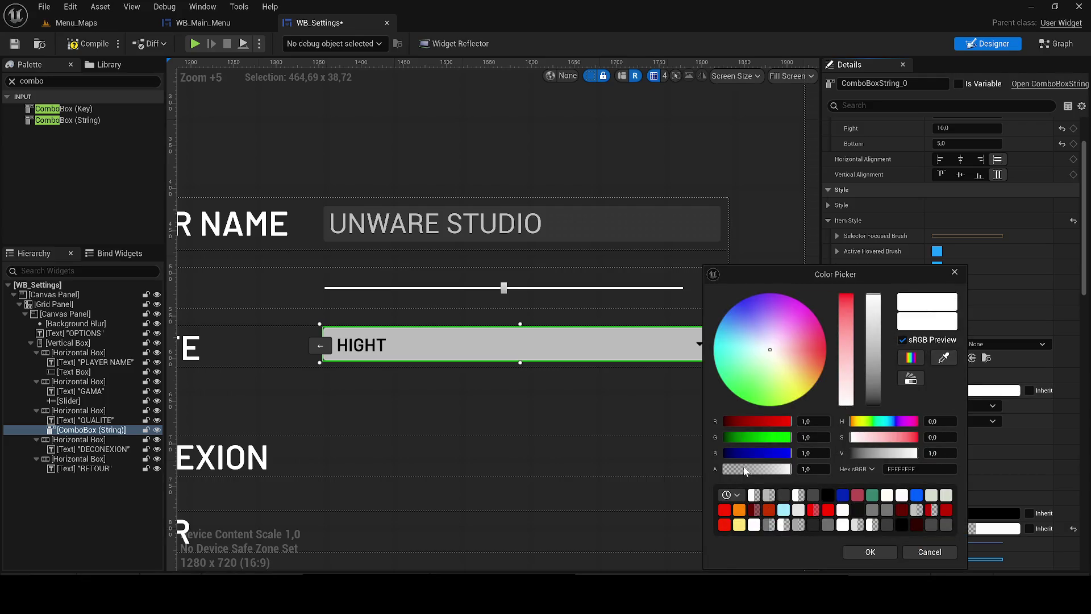
Try a fully transparent row background tint, undo it, and widen the Details panel
{"action": "left_click_drag", "start_coordinate": [745, 471], "coordinate": [665, 462]}
{"action": "left_click", "coordinate": [866, 552]}
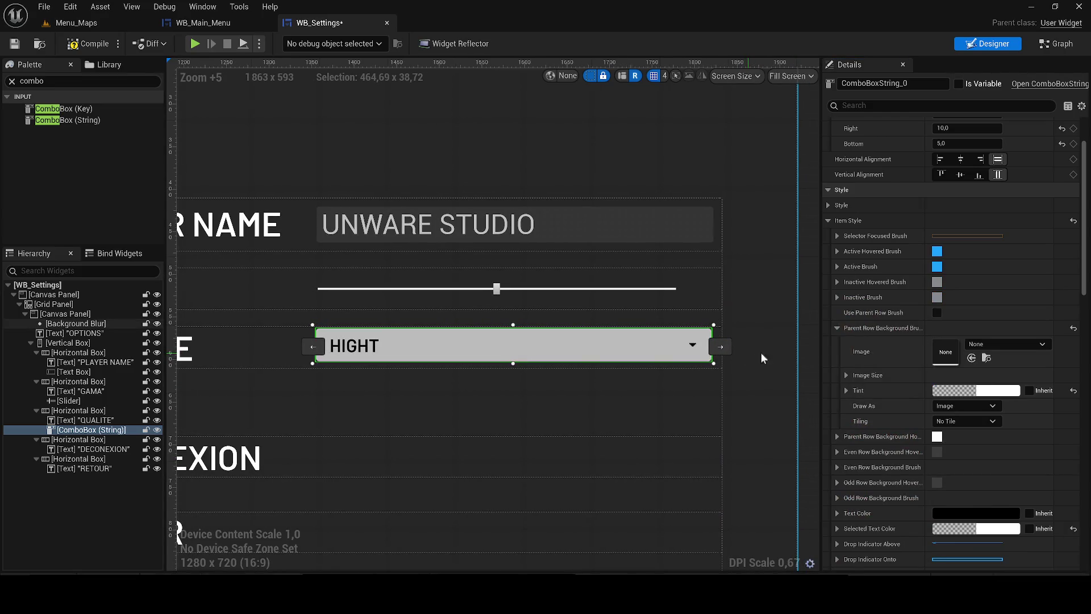
{"action": "key", "text": "ctrl+z"}
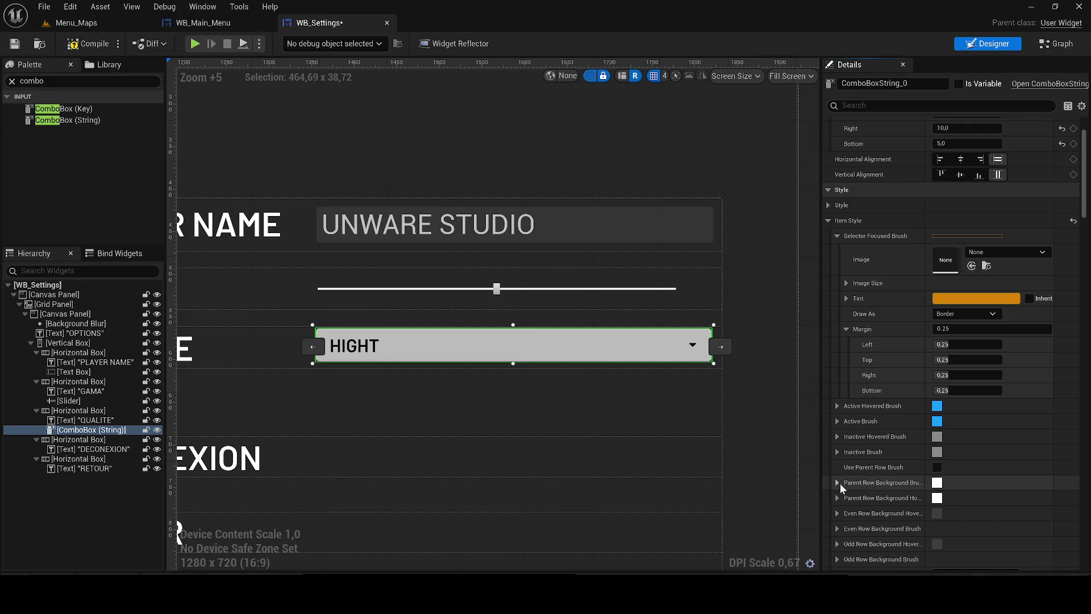
{"action": "left_click", "coordinate": [838, 497]}
{"action": "scroll", "coordinate": [910, 472], "scroll_direction": "down", "scroll_amount": 2}
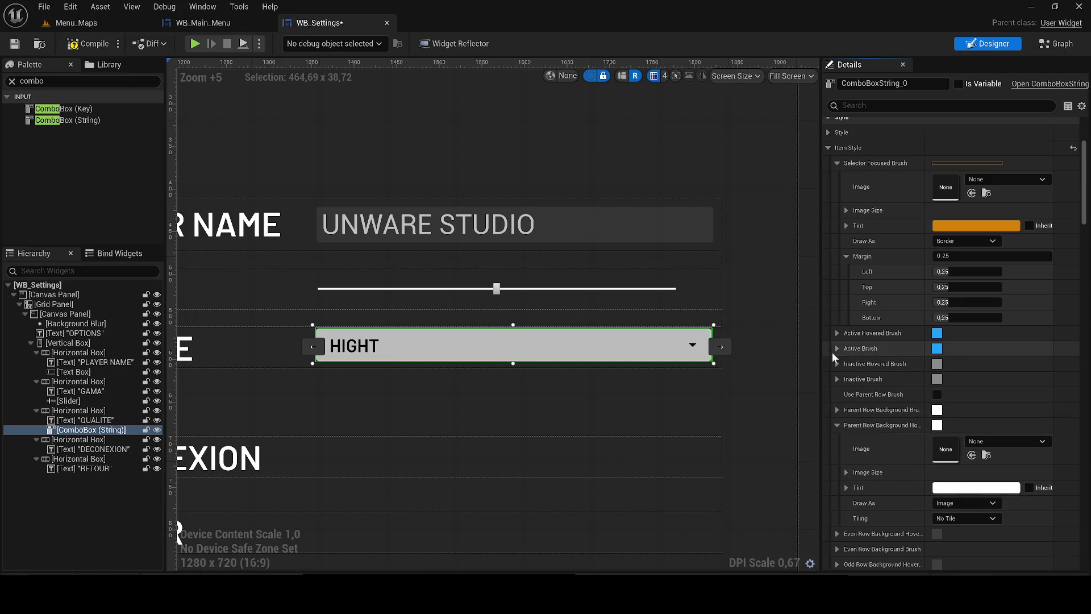
{"action": "left_click_drag", "start_coordinate": [820, 355], "coordinate": [758, 356]}
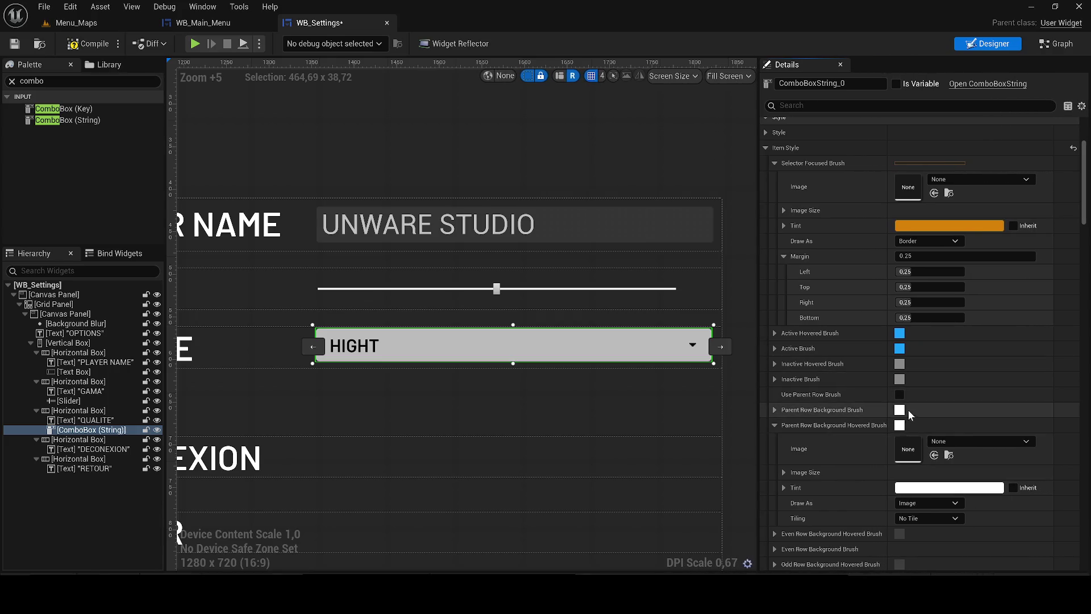
Set the parent row background tint alpha to 0.039, then restore it to opaque 1.0
{"action": "left_click", "coordinate": [785, 410]}
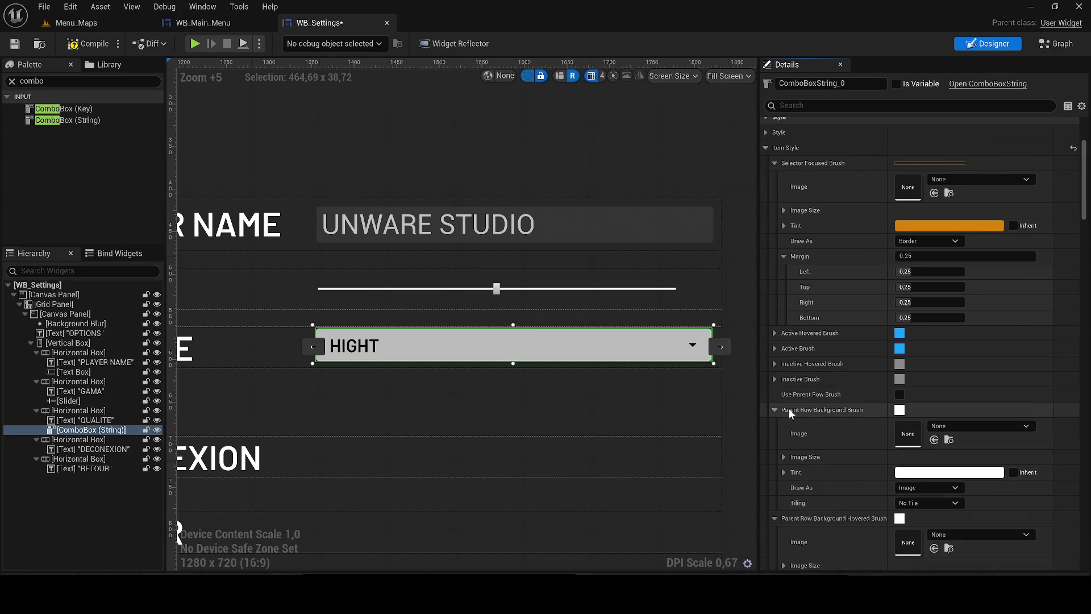
{"action": "left_click", "coordinate": [941, 473]}
{"action": "left_click_drag", "start_coordinate": [697, 469], "coordinate": [688, 470]}
{"action": "left_click", "coordinate": [830, 553]}
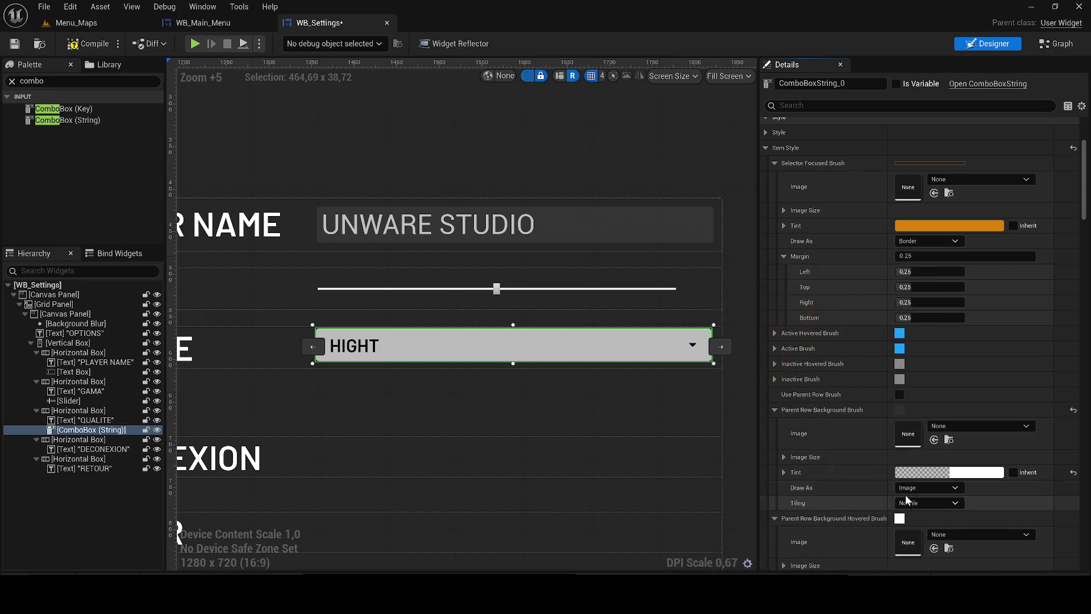
{"action": "left_click", "coordinate": [940, 472]}
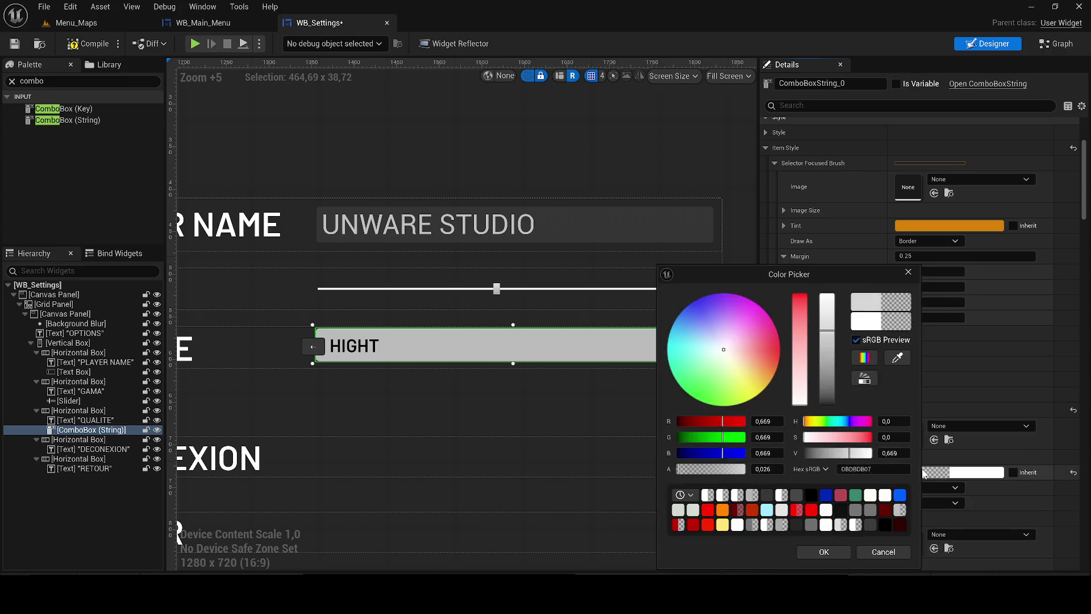
{"action": "left_click_drag", "start_coordinate": [739, 471], "coordinate": [791, 468]}
{"action": "left_click", "coordinate": [828, 550]}
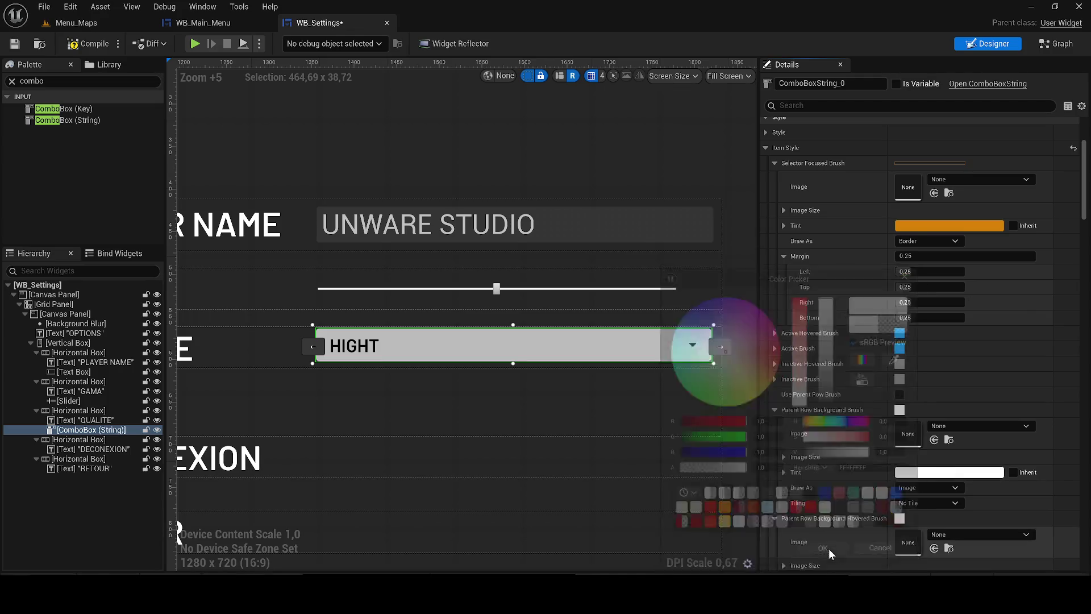
Collapse the row brush, drop indicator and slot image groups to reach Scroll Bar Style
{"action": "scroll", "coordinate": [1046, 284], "scroll_direction": "up", "scroll_amount": 3}
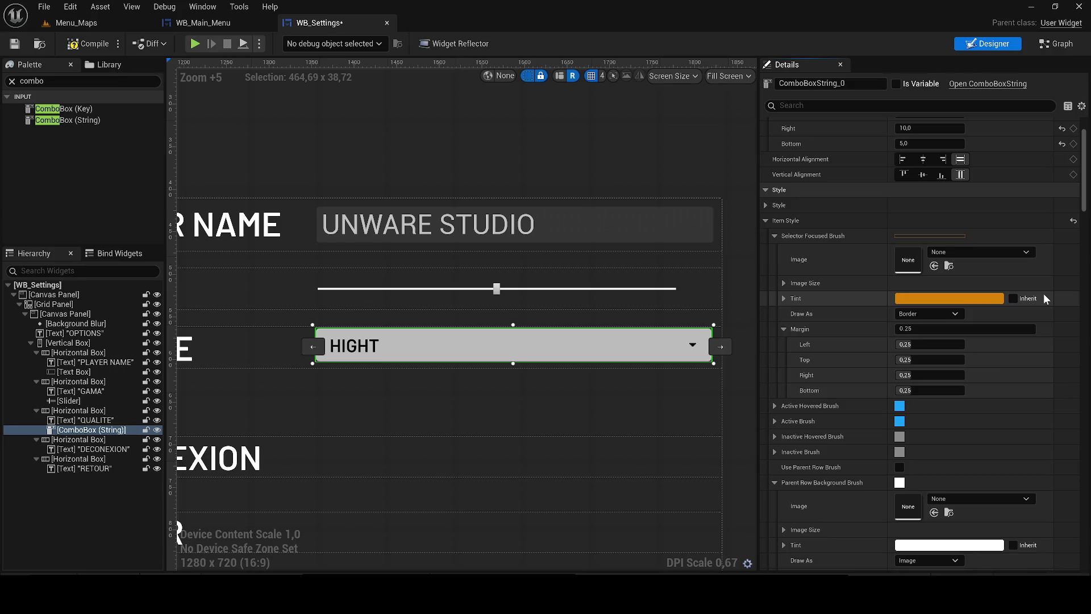
{"action": "left_click", "coordinate": [776, 483]}
{"action": "scroll", "coordinate": [776, 472], "scroll_direction": "down", "scroll_amount": 3}
{"action": "left_click", "coordinate": [787, 428]}
{"action": "left_click", "coordinate": [774, 425]}
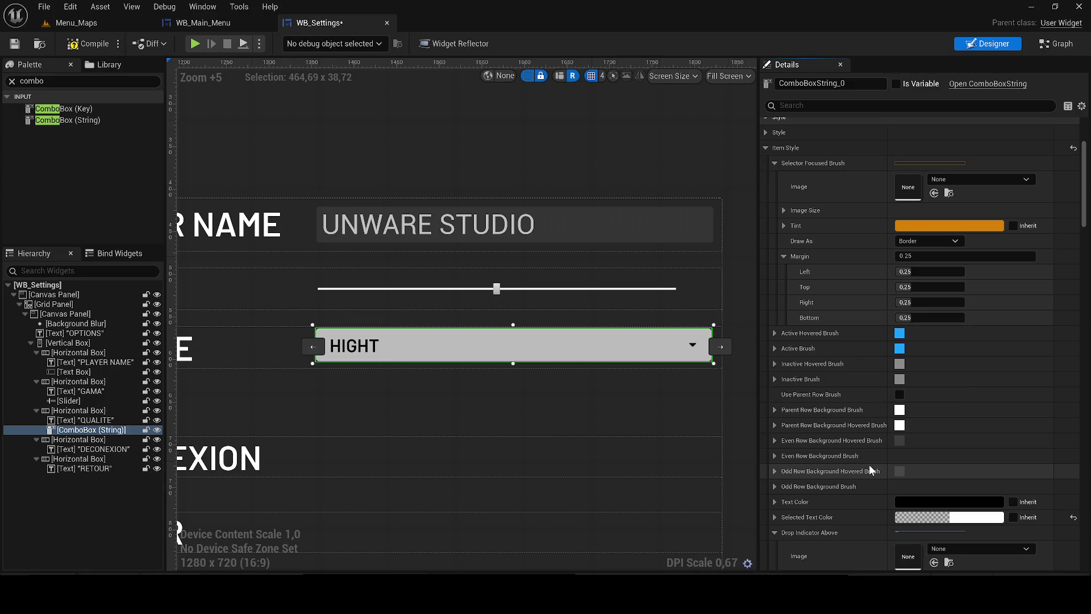
{"action": "scroll", "coordinate": [864, 465], "scroll_direction": "down", "scroll_amount": 4}
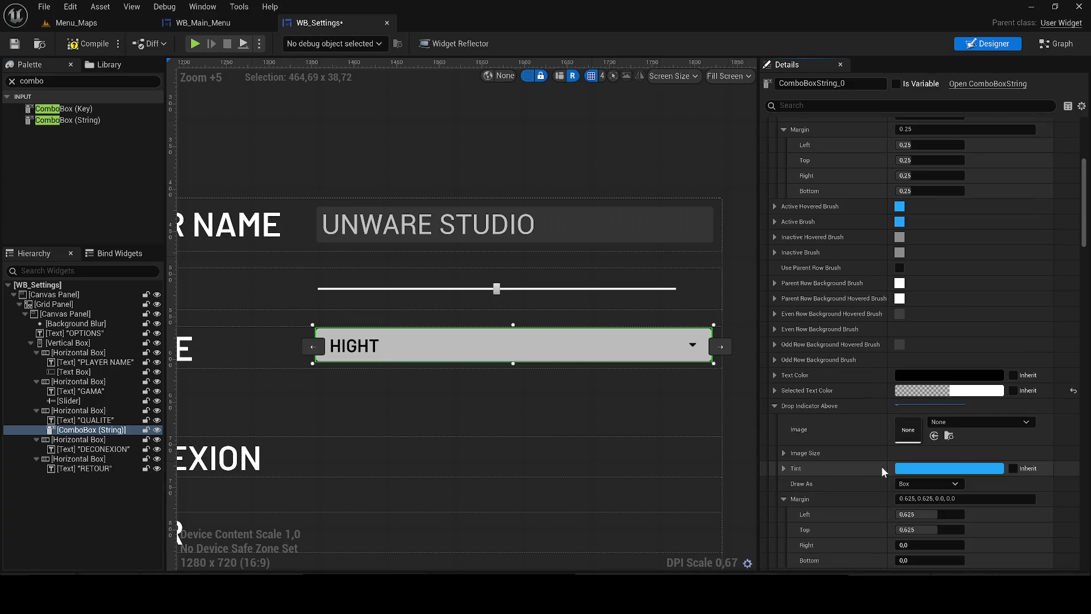
{"action": "left_click", "coordinate": [775, 406]}
{"action": "left_click", "coordinate": [774, 421]}
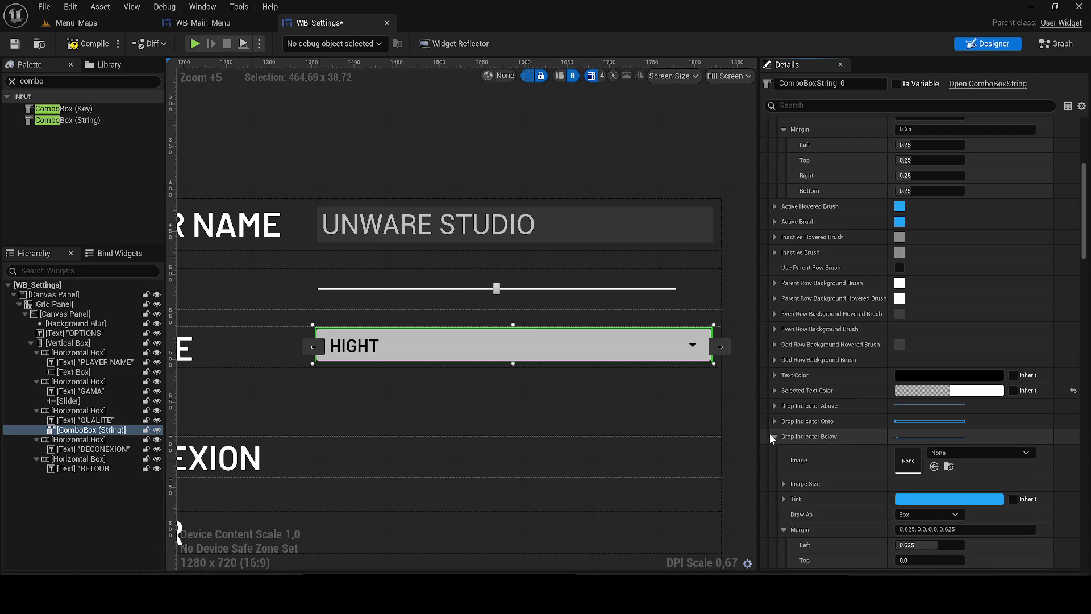
{"action": "left_click", "coordinate": [773, 437]}
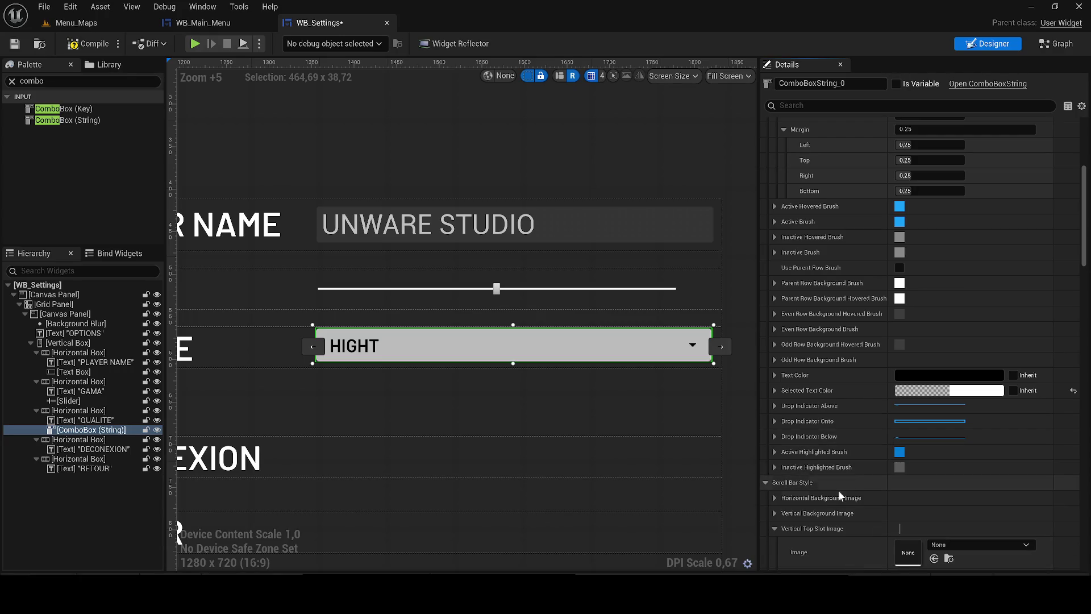
{"action": "left_click", "coordinate": [775, 528]}
{"action": "left_click", "coordinate": [774, 544]}
{"action": "scroll", "coordinate": [799, 493], "scroll_direction": "down", "scroll_amount": 5}
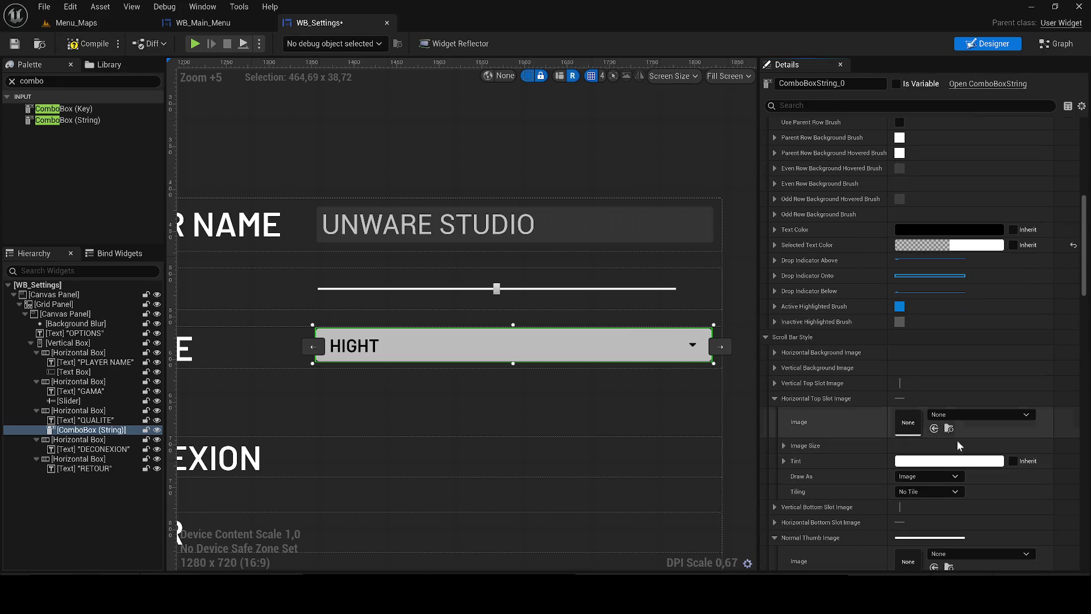
Confirm the slot image tint and set the Normal Thumb Image tint, trying half transparency first
{"action": "left_click", "coordinate": [949, 461]}
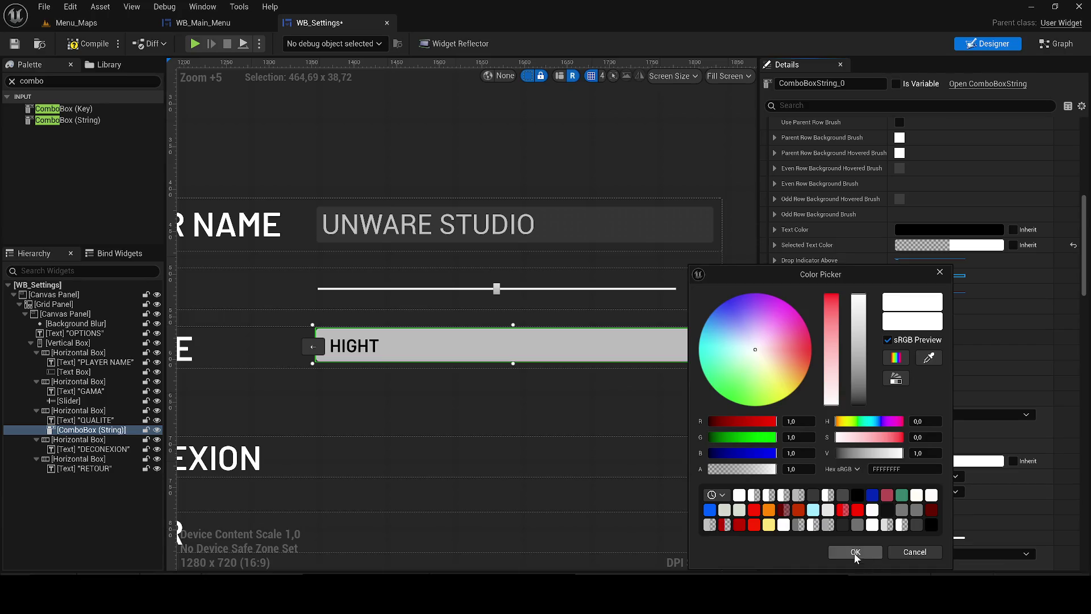
{"action": "left_click", "coordinate": [856, 552]}
{"action": "scroll", "coordinate": [811, 499], "scroll_direction": "down", "scroll_amount": 2}
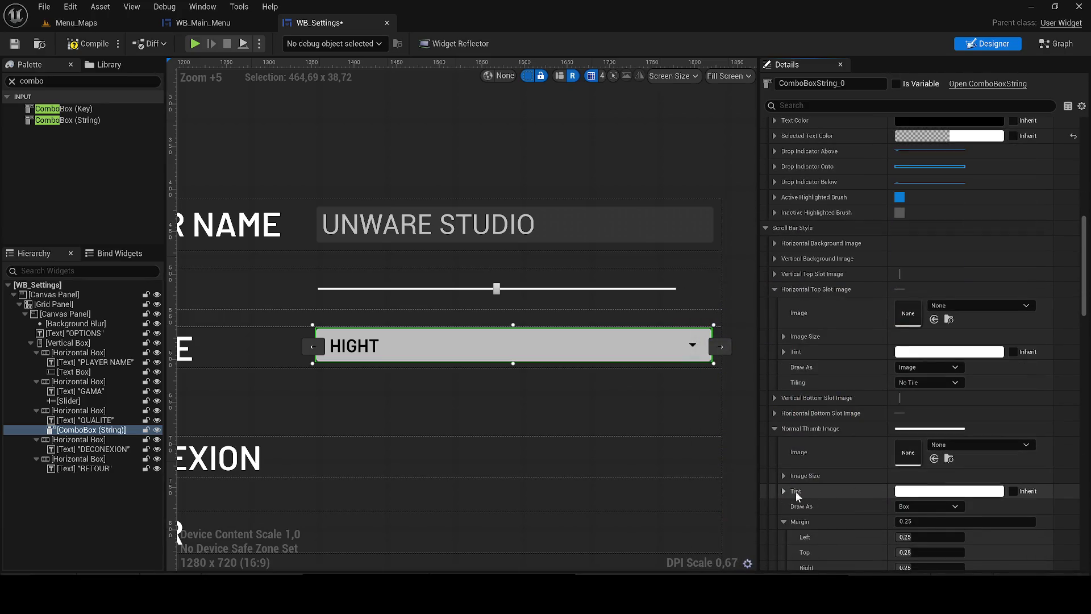
{"action": "left_click", "coordinate": [916, 491]}
{"action": "left_click_drag", "start_coordinate": [737, 469], "coordinate": [689, 469]}
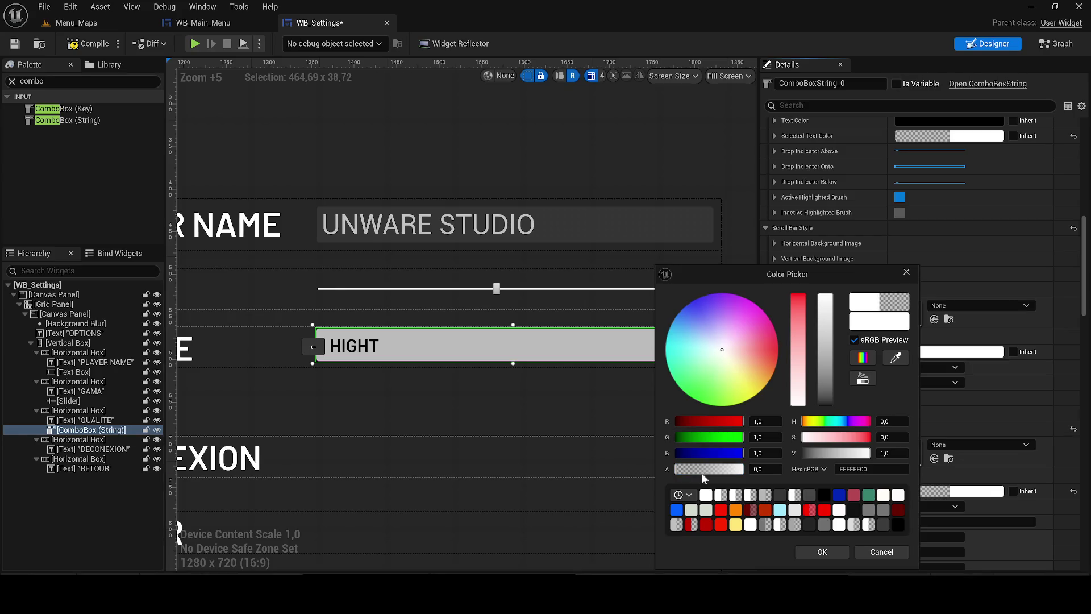
{"action": "left_click", "coordinate": [822, 551]}
{"action": "left_click", "coordinate": [918, 493]}
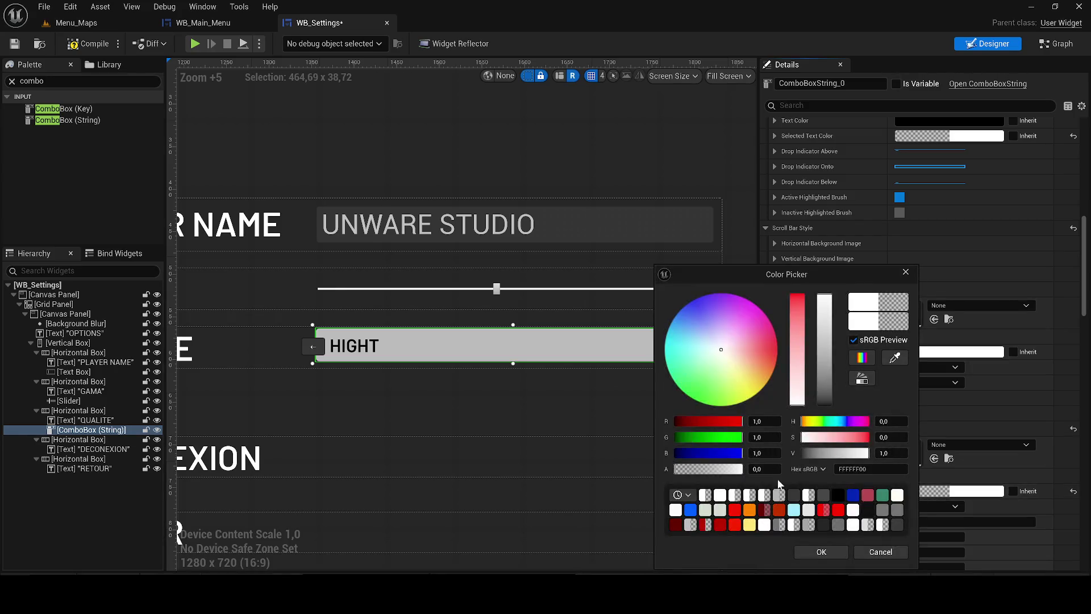
{"action": "left_click", "coordinate": [821, 551]}
Make the Hovered Thumb Image tint transparent, then restore it to fully opaque
{"action": "scroll", "coordinate": [883, 483], "scroll_direction": "down", "scroll_amount": 3}
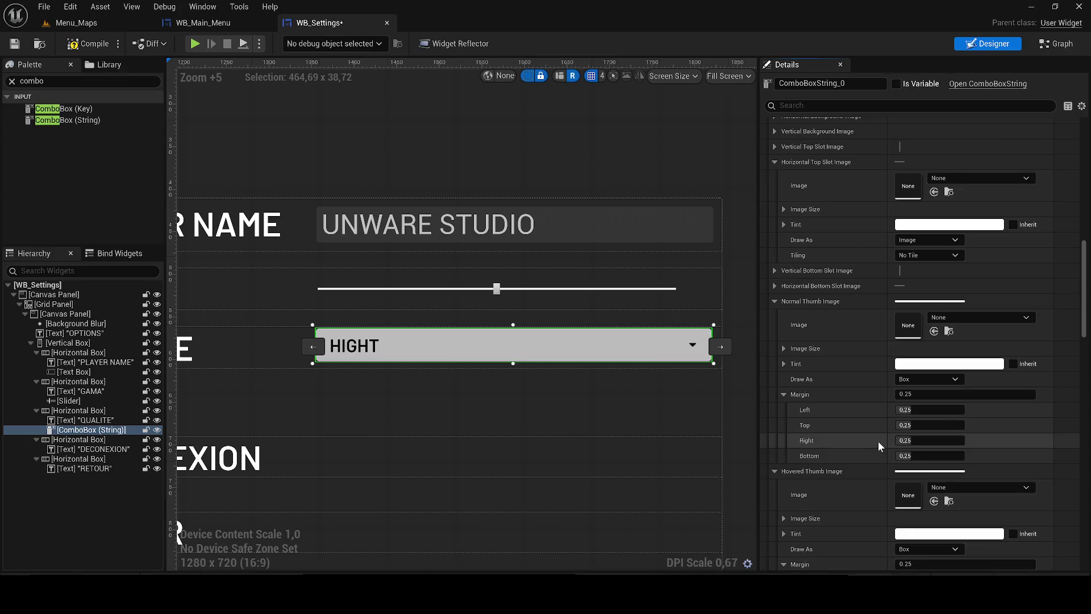
{"action": "left_click", "coordinate": [784, 394]}
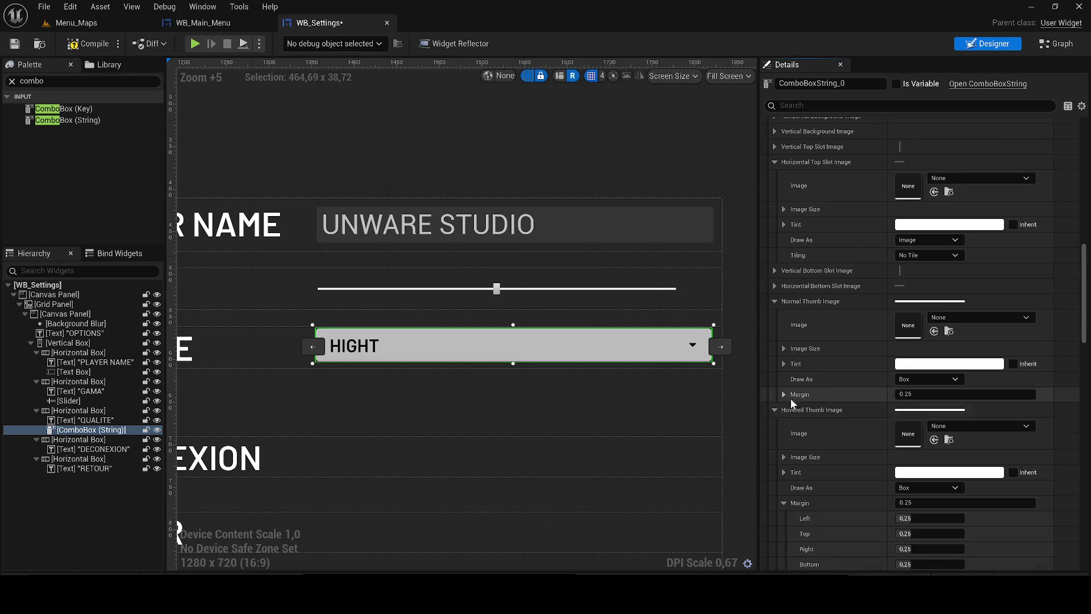
{"action": "left_click", "coordinate": [951, 473]}
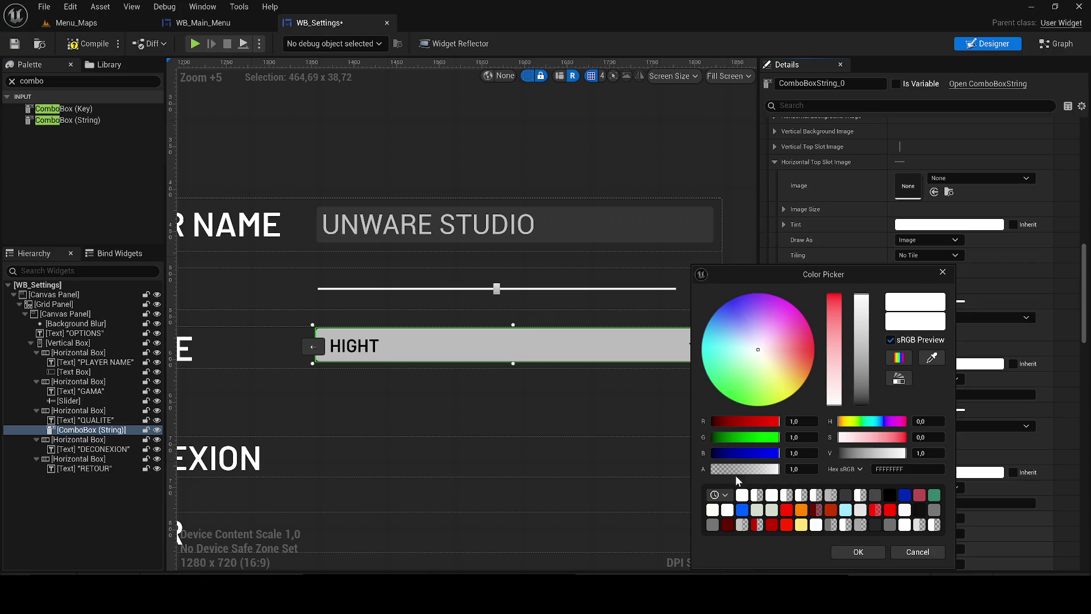
{"action": "left_click", "coordinate": [717, 473]}
{"action": "left_click", "coordinate": [859, 552]}
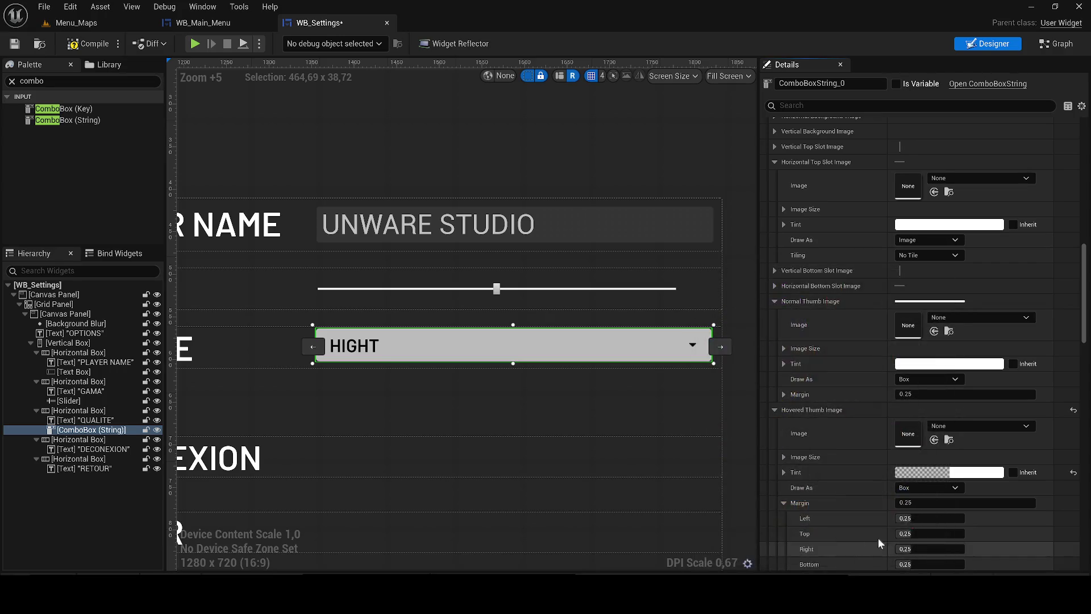
{"action": "left_click", "coordinate": [928, 476]}
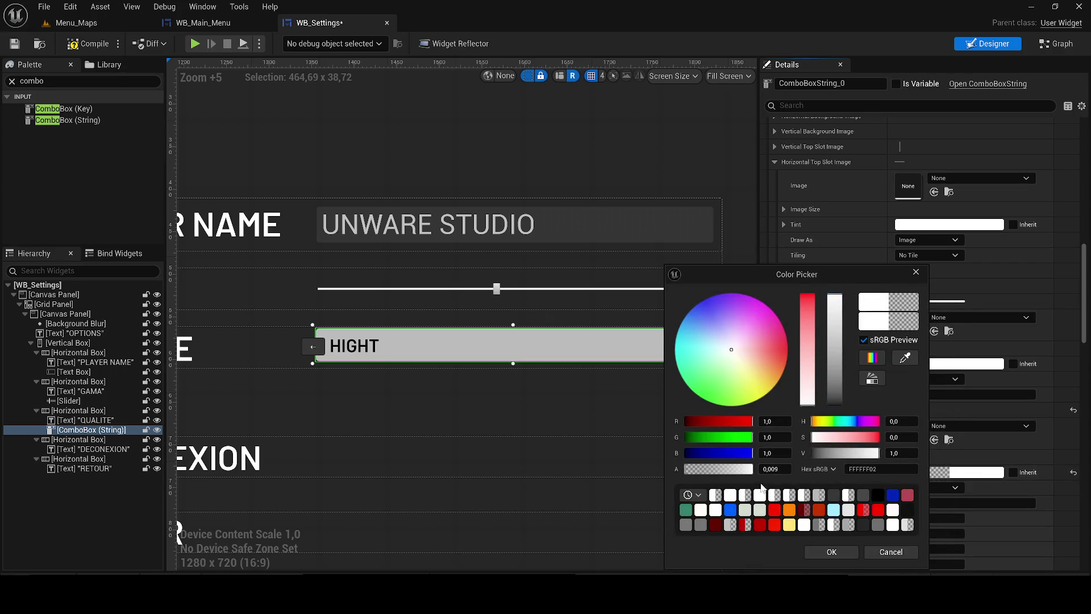
{"action": "left_click_drag", "start_coordinate": [726, 473], "coordinate": [836, 546]}
{"action": "left_click", "coordinate": [845, 550]}
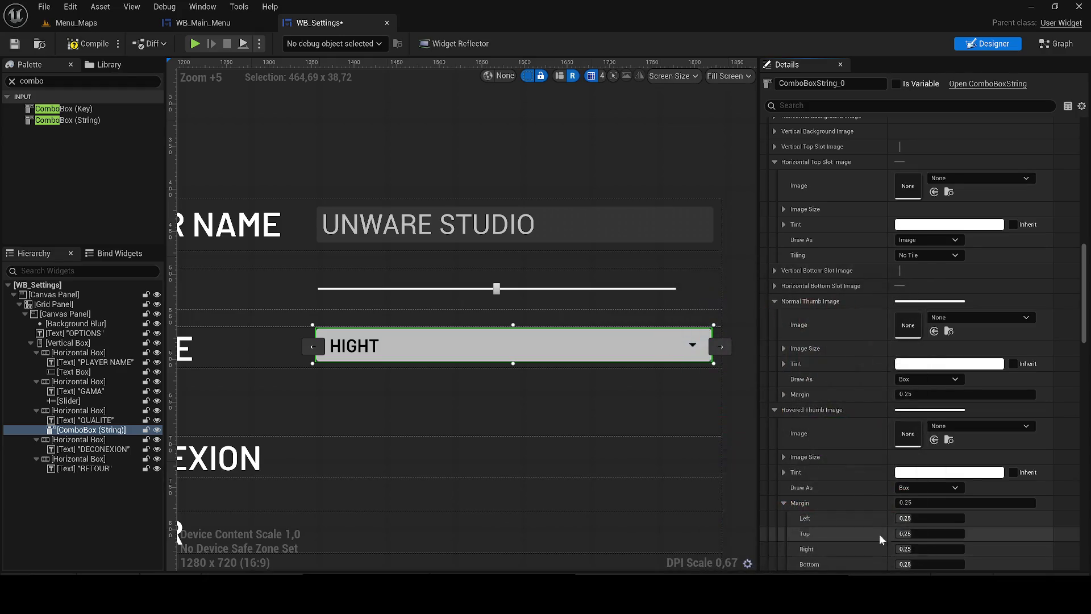
Lower the Dragged Thumb Image tint opacity, then make it solid white and save
{"action": "scroll", "coordinate": [875, 536], "scroll_direction": "down", "scroll_amount": 2}
{"action": "scroll", "coordinate": [790, 462], "scroll_direction": "down", "scroll_amount": 3}
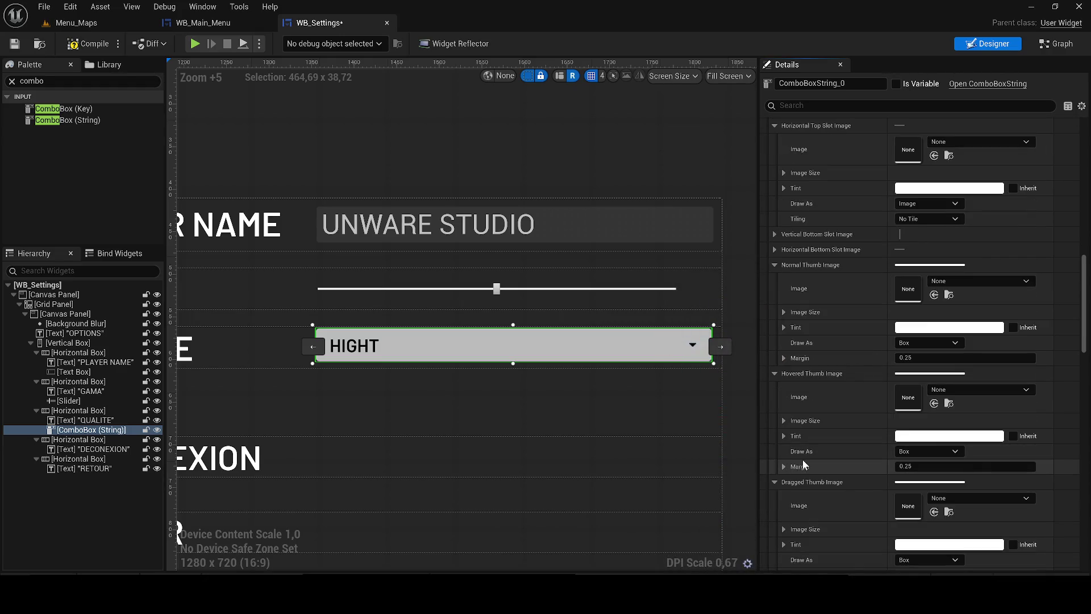
{"action": "left_click", "coordinate": [784, 466]}
{"action": "left_click", "coordinate": [966, 435]}
{"action": "mouse_move", "coordinate": [785, 471]}
{"action": "left_mouse_down"}
{"action": "mouse_move", "coordinate": [695, 479]}
{"action": "mouse_move", "coordinate": [704, 475]}
{"action": "left_mouse_up"}
{"action": "left_click", "coordinate": [834, 552]}
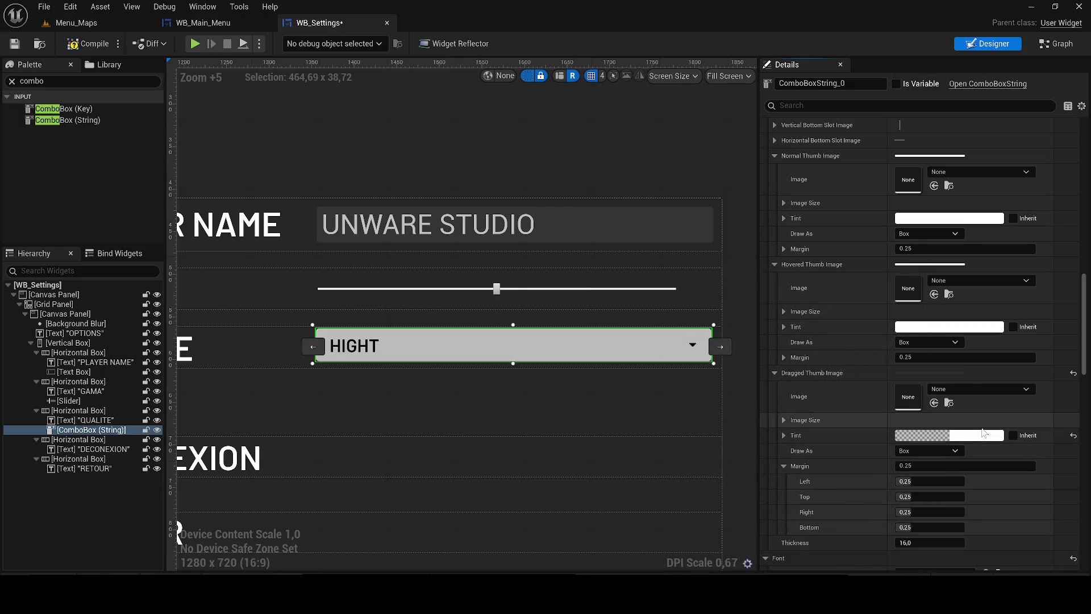
{"action": "left_click", "coordinate": [921, 436]}
{"action": "left_click_drag", "start_coordinate": [754, 473], "coordinate": [830, 479]}
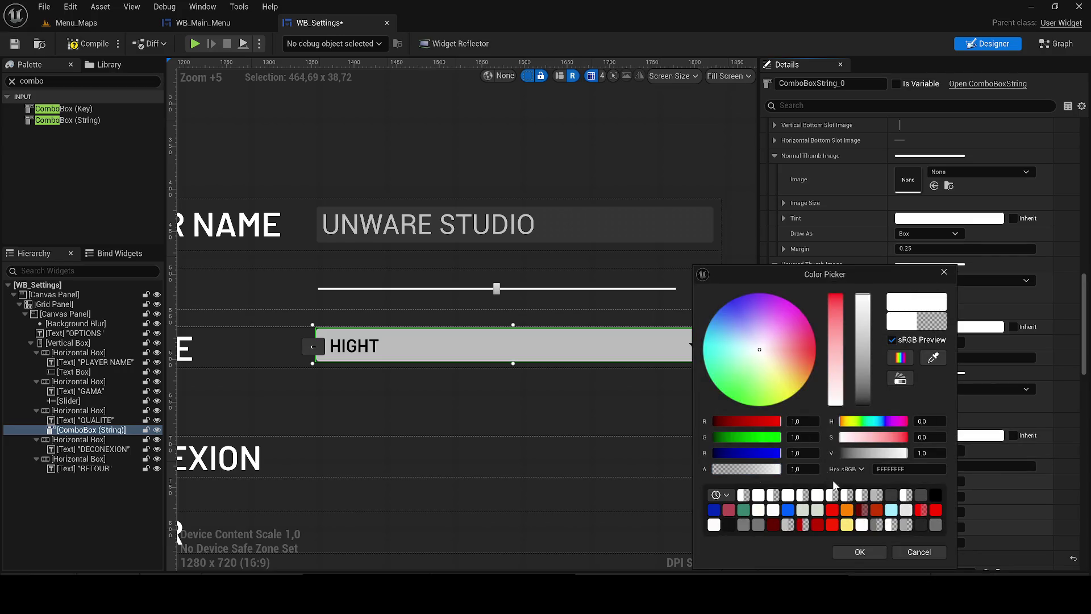
{"action": "left_click", "coordinate": [865, 551]}
{"action": "scroll", "coordinate": [902, 499], "scroll_direction": "down", "scroll_amount": 8}
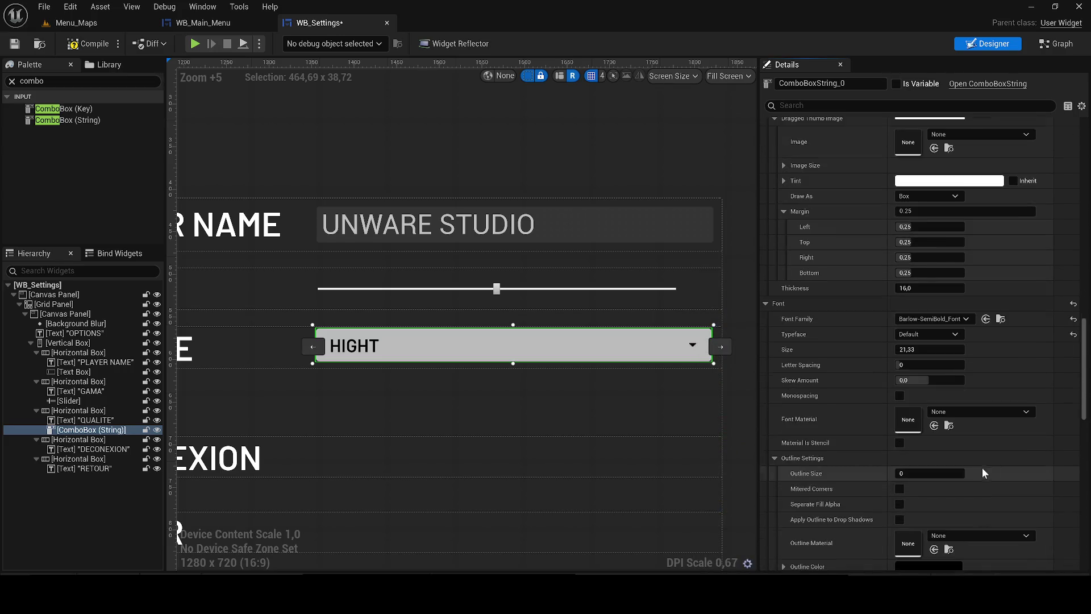
{"action": "scroll", "coordinate": [984, 426], "scroll_direction": "down", "scroll_amount": 4}
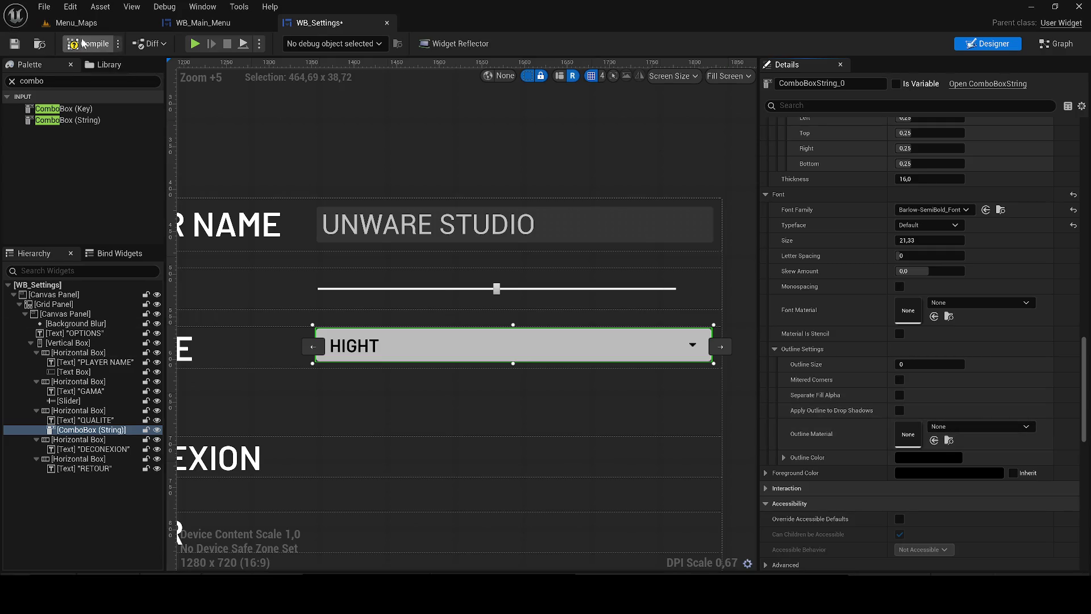
{"action": "left_click", "coordinate": [15, 46]}
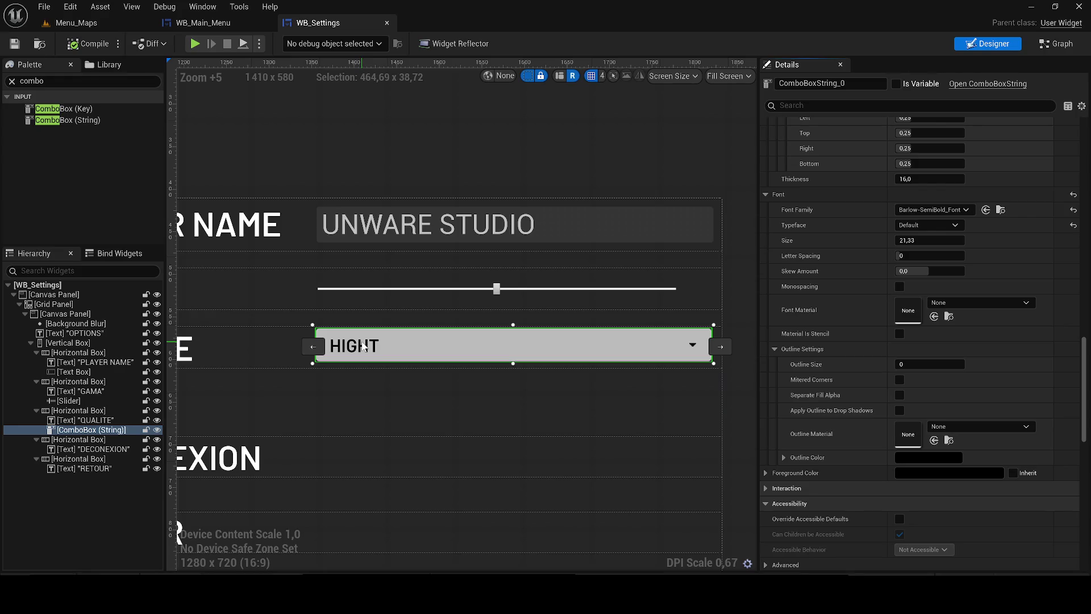
Filter Details for 'OPTIO', rename the third option HIGHT to HIGH, and save
{"action": "left_click_drag", "start_coordinate": [1084, 389], "coordinate": [1084, 172]}
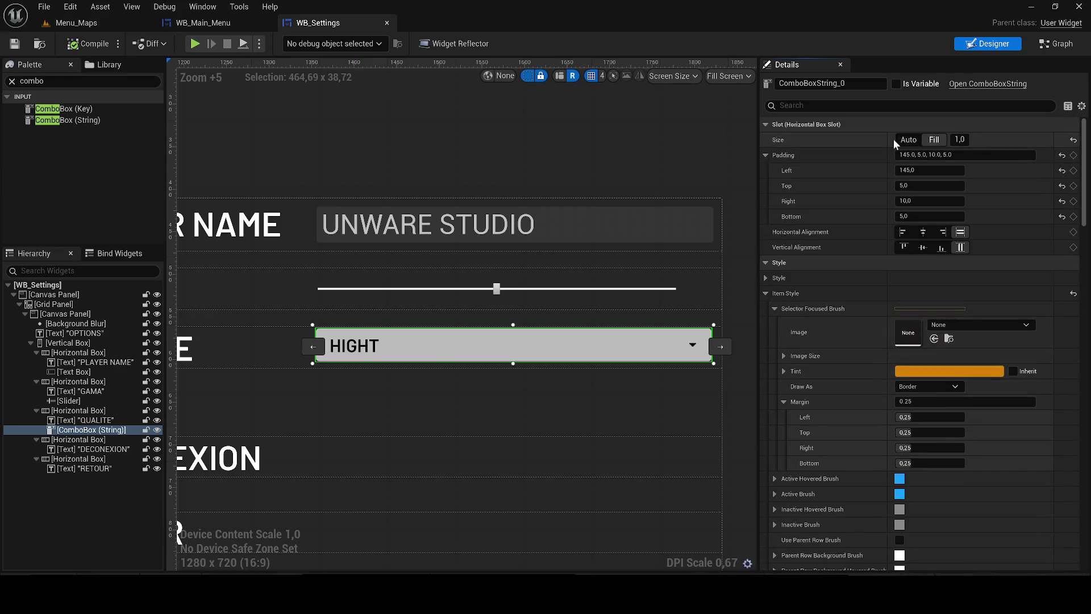
{"action": "left_click", "coordinate": [841, 106]}
{"action": "type", "text": "OPTI"}
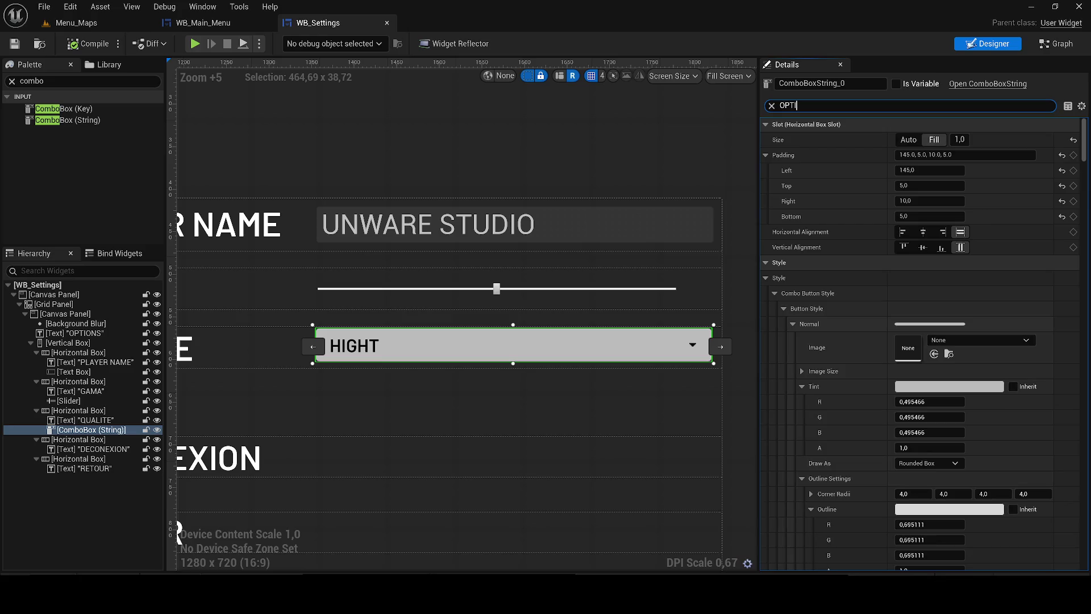
{"action": "type", "text": "O"}
{"action": "left_click", "coordinate": [924, 190]}
{"action": "type", "text": "HIGH"}
{"action": "key", "text": "Return"}
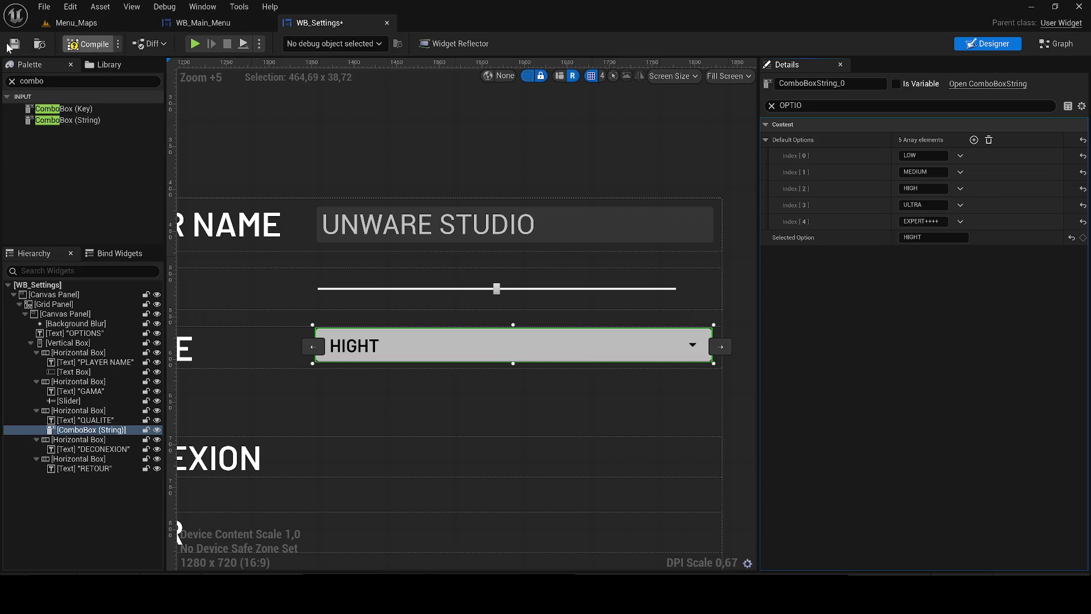
{"action": "left_click", "coordinate": [15, 44]}
Change Selected Option to HIGH, save the widget, and switch to WB_Main_Menu
{"action": "left_click", "coordinate": [943, 237]}
{"action": "key", "text": "BackSpace"}
{"action": "key", "text": "Return"}
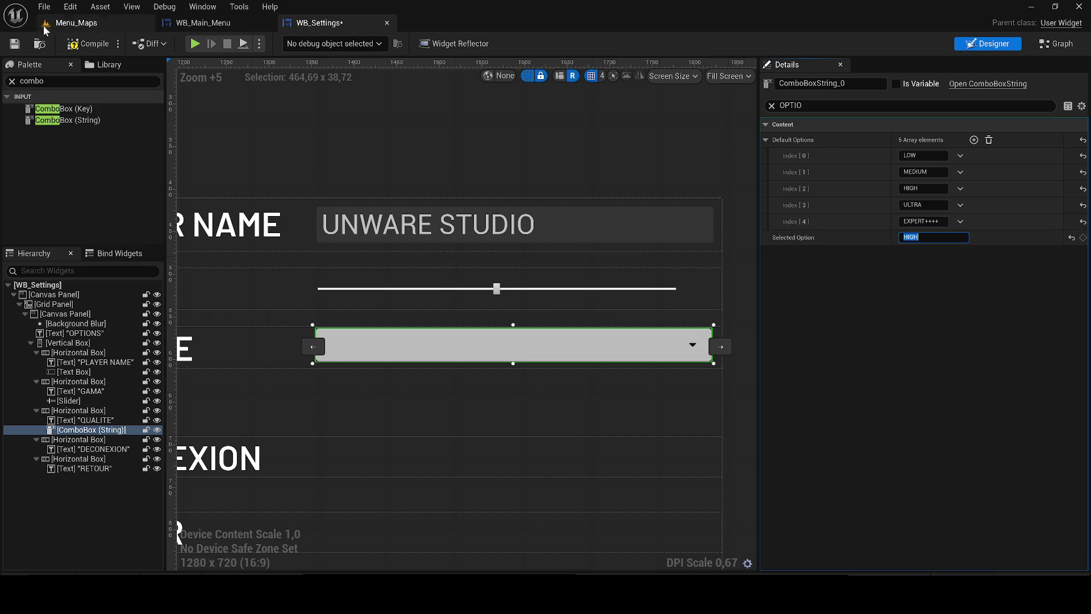
{"action": "left_click", "coordinate": [12, 44]}
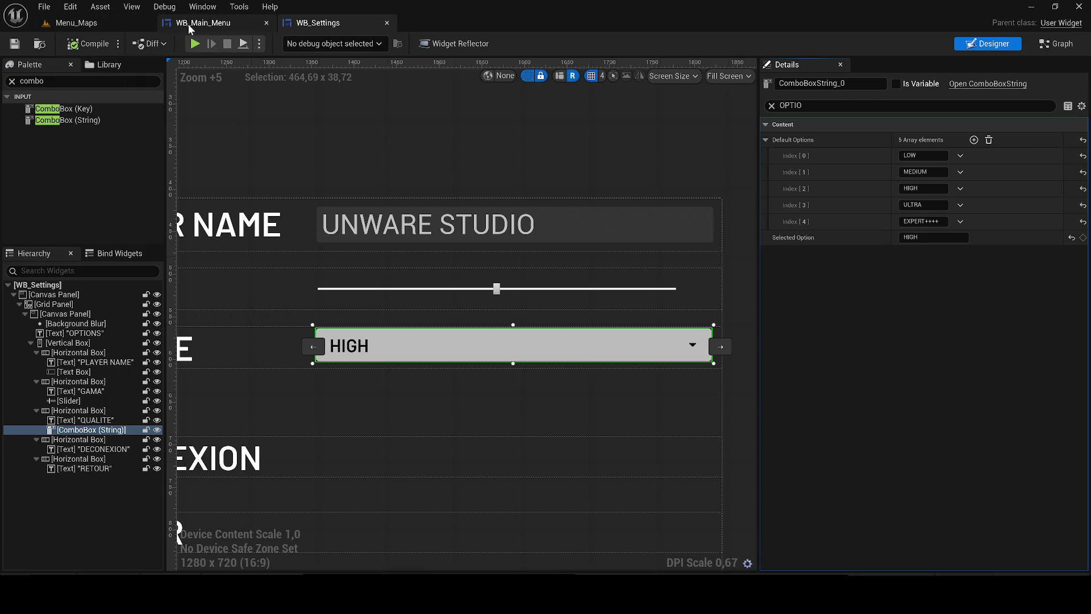
{"action": "left_click", "coordinate": [202, 23]}
Go to WB_Main_Menu's event graph and collapse the Animations variable category
{"action": "left_click", "coordinate": [604, 350]}
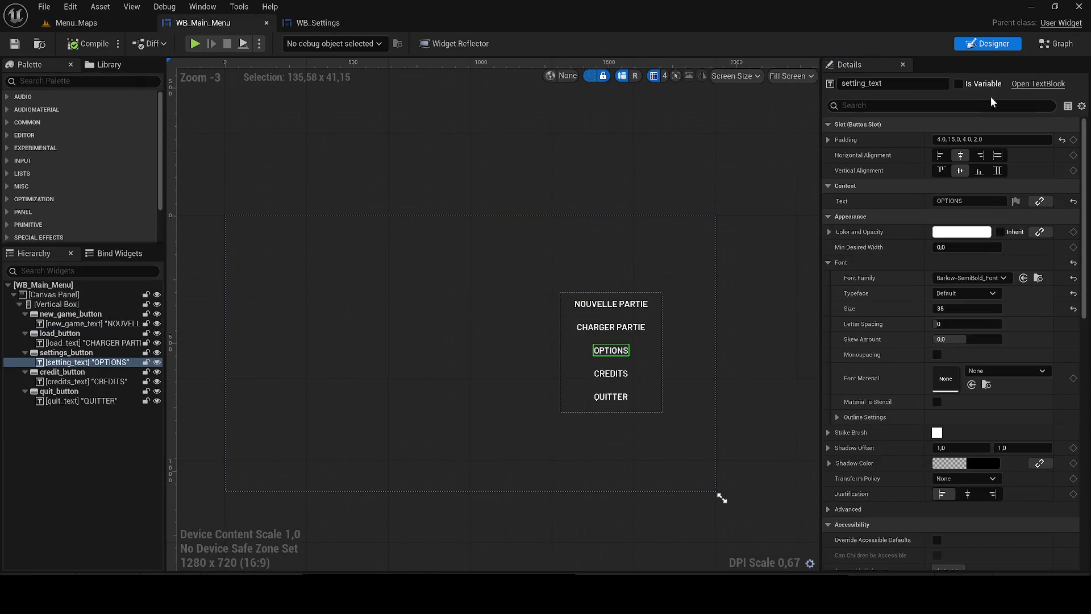
{"action": "left_click", "coordinate": [1049, 46]}
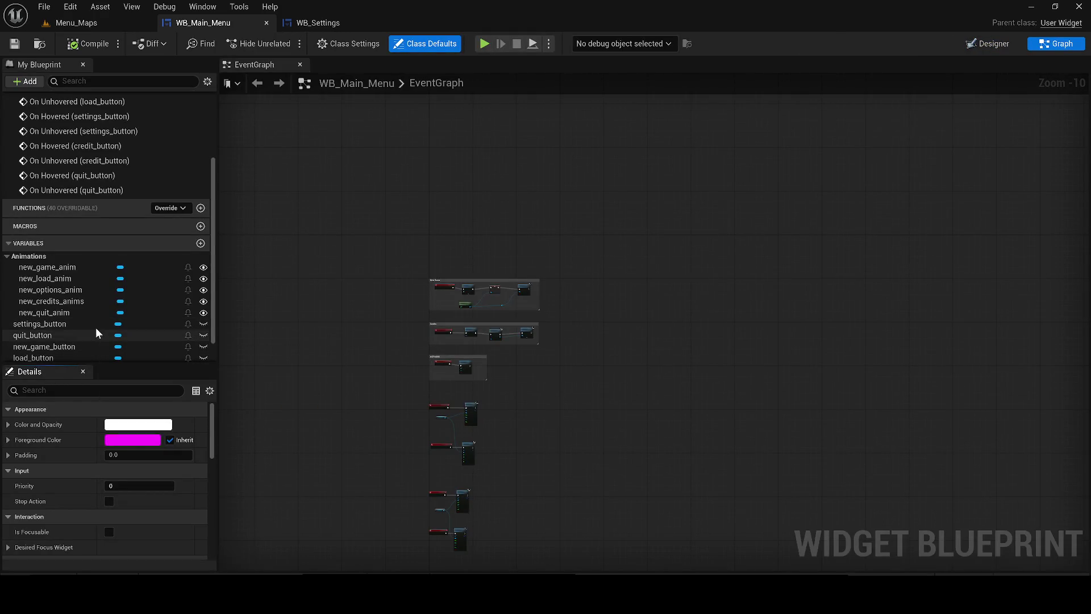
{"action": "left_click", "coordinate": [84, 289]}
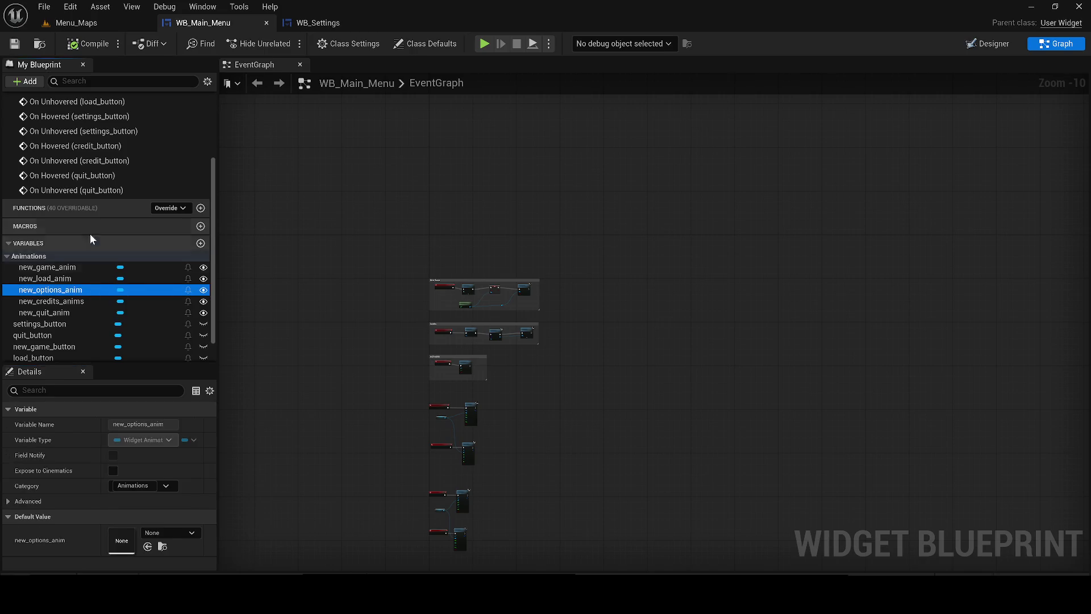
{"action": "left_click", "coordinate": [8, 256]}
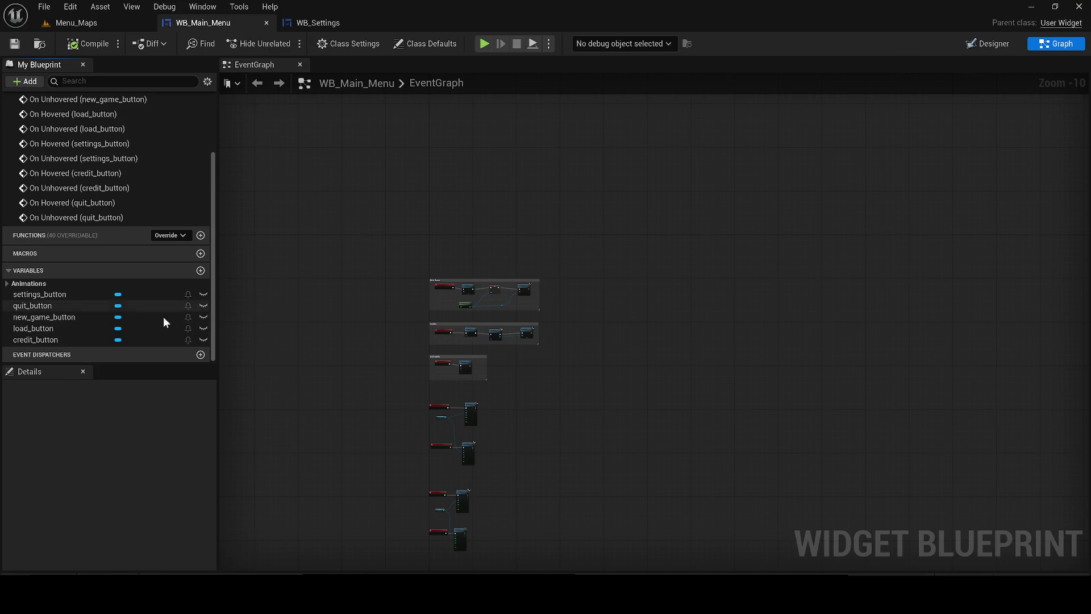
Add an On Clicked event for settings_button and move it clear of the other nodes
{"action": "left_click", "coordinate": [36, 294]}
{"action": "scroll", "coordinate": [155, 492], "scroll_direction": "down", "scroll_amount": 3}
{"action": "left_click", "coordinate": [118, 492]}
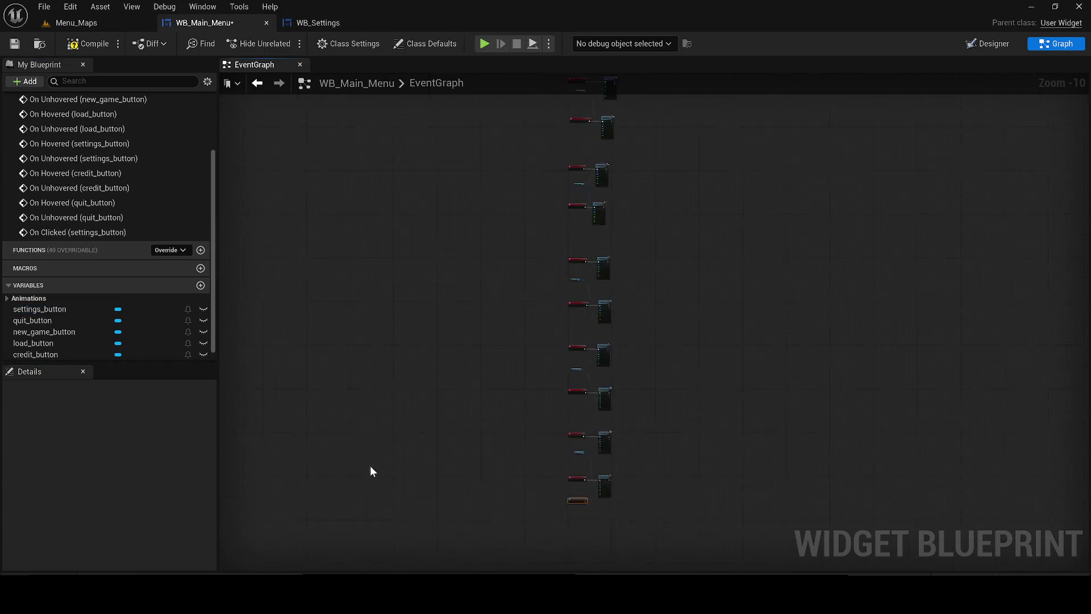
{"action": "scroll", "coordinate": [516, 540], "scroll_direction": "down", "scroll_amount": 6}
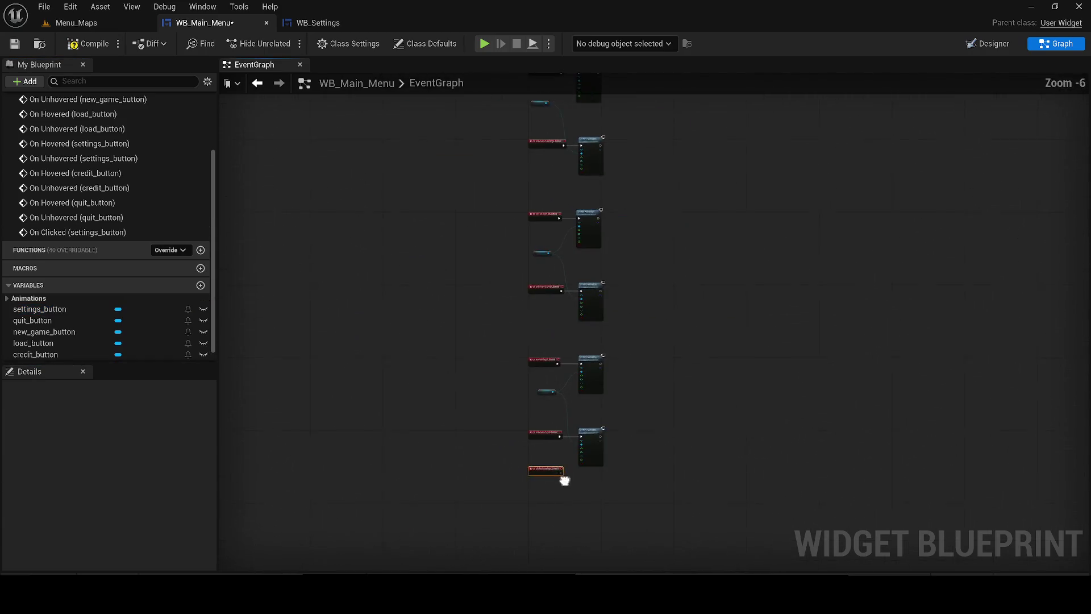
{"action": "left_click_drag", "start_coordinate": [541, 446], "coordinate": [824, 217]}
{"action": "scroll", "coordinate": [456, 354], "scroll_direction": "up", "scroll_amount": 3}
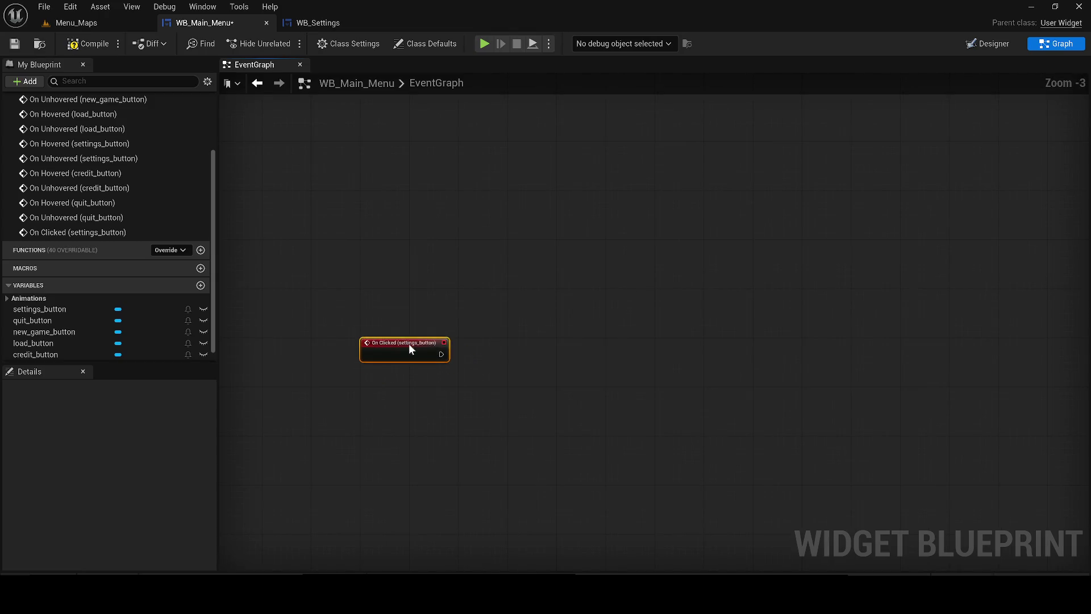
{"action": "scroll", "coordinate": [411, 348], "scroll_direction": "up", "scroll_amount": 3}
Chain Remove from Parent and then a Create Widget node after the settings_button click event
{"action": "left_click_drag", "start_coordinate": [450, 358], "coordinate": [520, 361]}
{"action": "type", "text": "REM"}
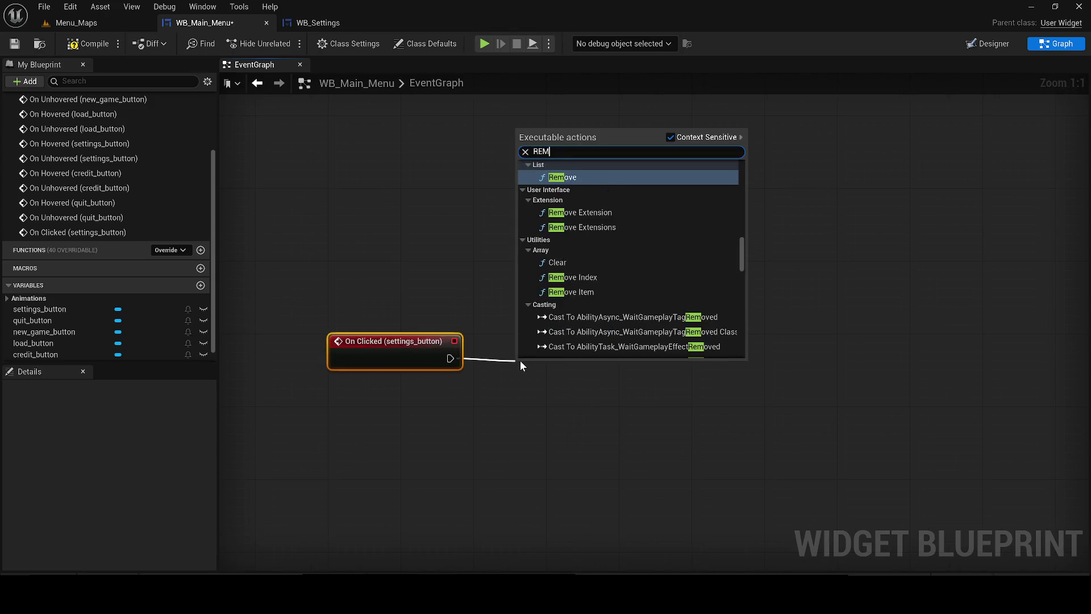
{"action": "type", "text": "OVE FROM"}
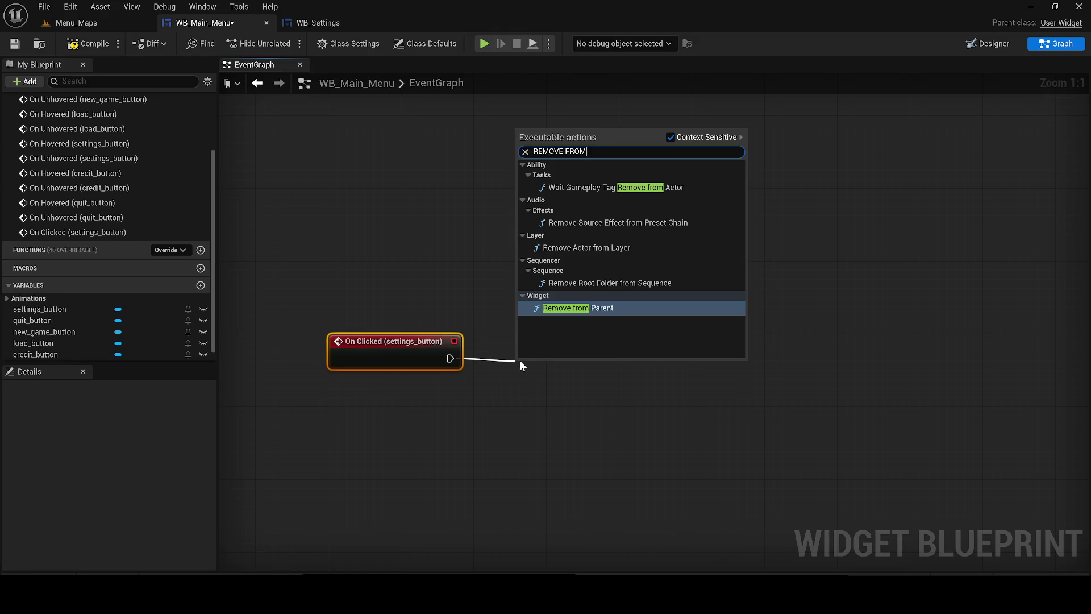
{"action": "key", "text": "Return"}
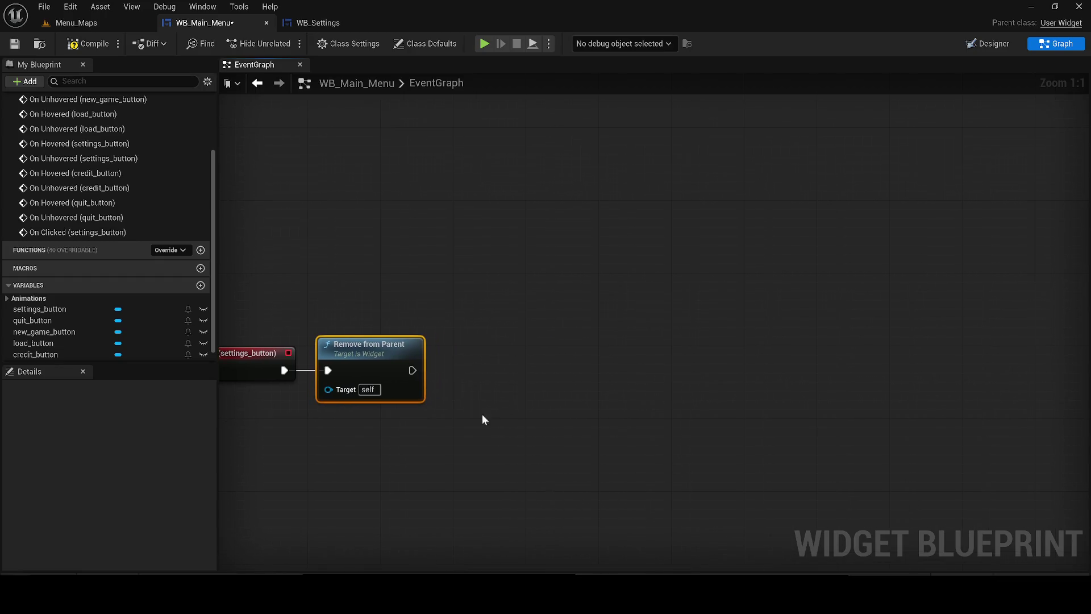
{"action": "left_click_drag", "start_coordinate": [414, 370], "coordinate": [495, 370]}
{"action": "type", "text": "CRA"}
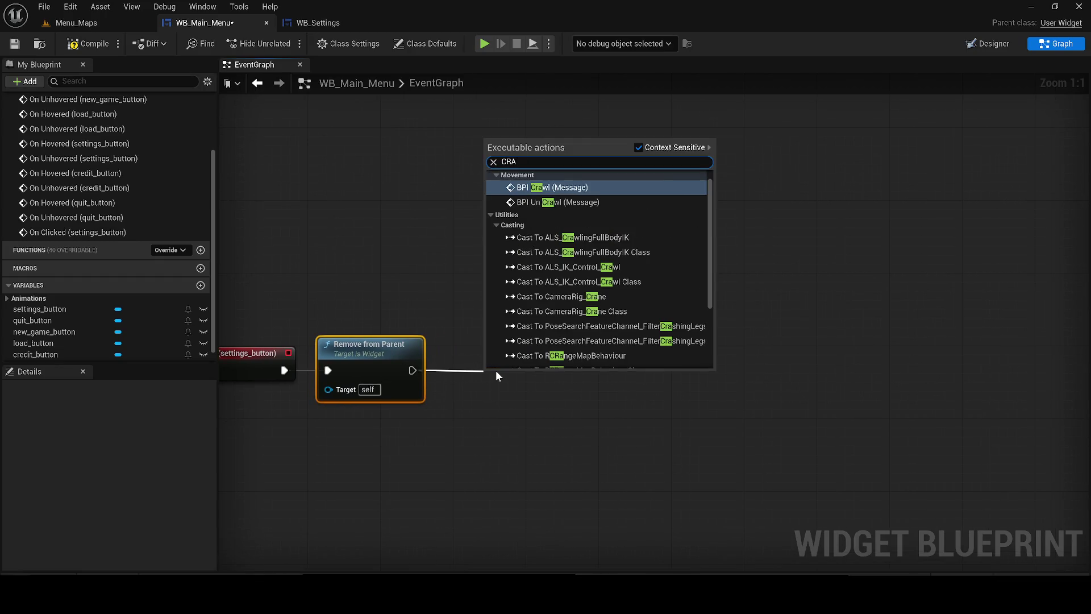
{"action": "key", "text": "BackSpace"}
{"action": "type", "text": "EAR"}
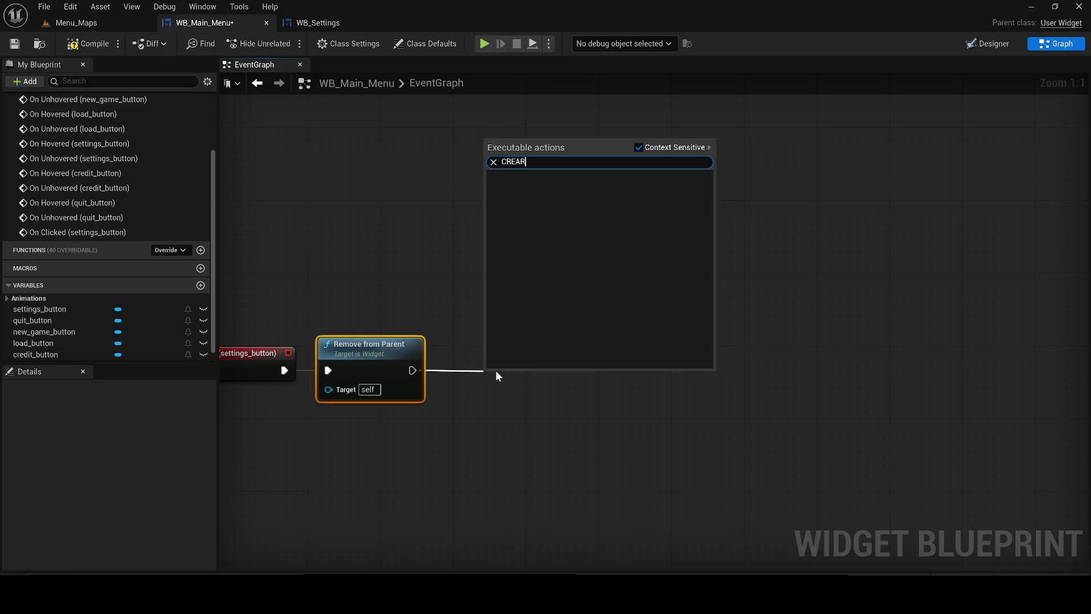
{"action": "key", "text": "BackSpace"}
{"action": "type", "text": "TE WI"}
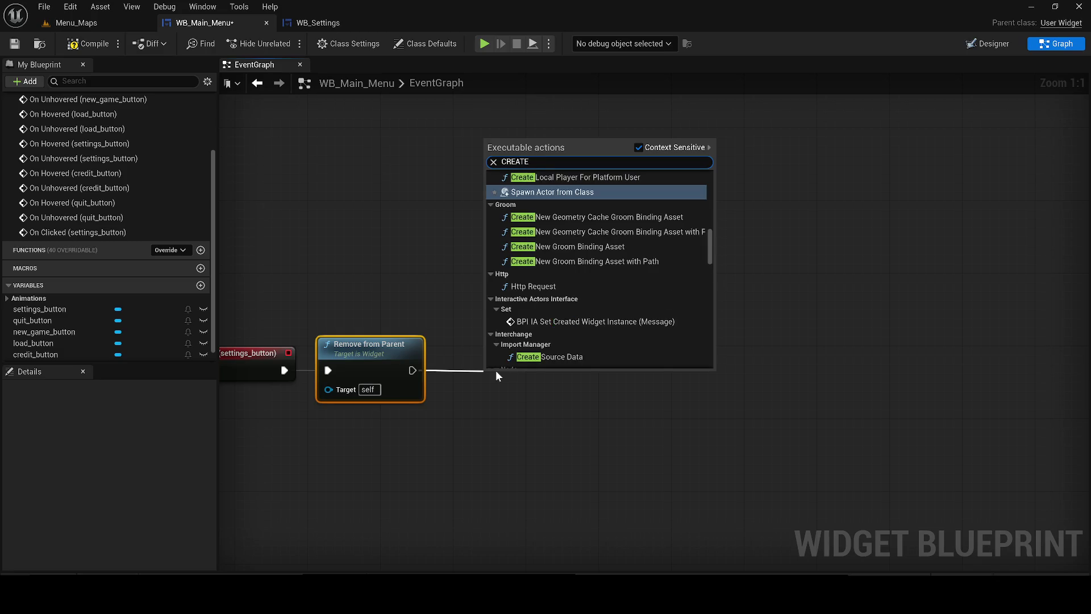
{"action": "left_click", "coordinate": [531, 356]}
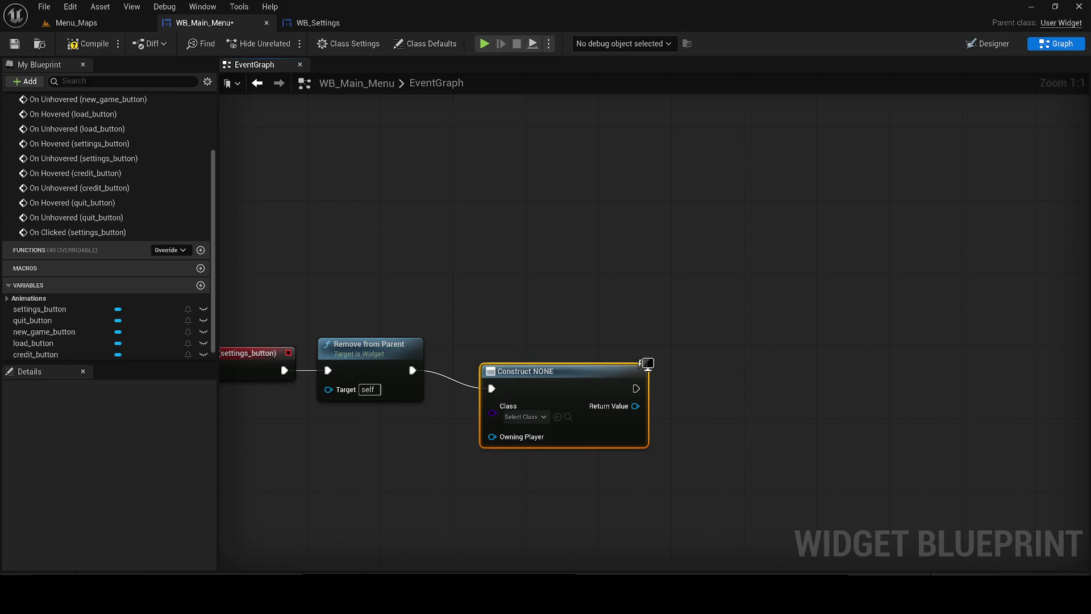
Set the Create Widget class to WB_Settings and pass its Return Value to Add to Viewport
{"action": "left_click_drag", "start_coordinate": [563, 381], "coordinate": [571, 363]}
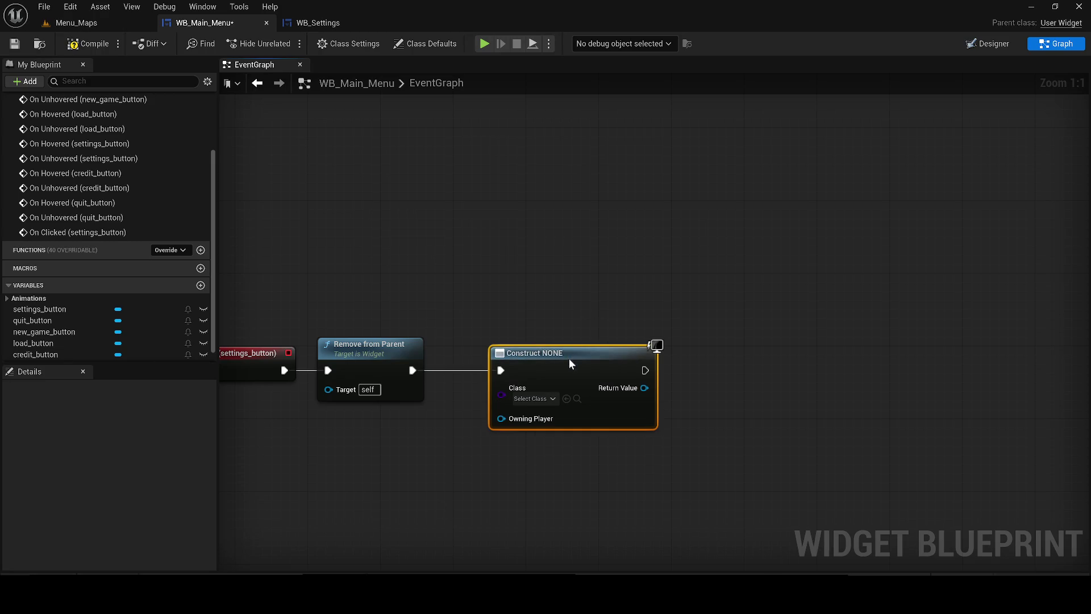
{"action": "left_click_drag", "start_coordinate": [597, 320], "coordinate": [498, 330]}
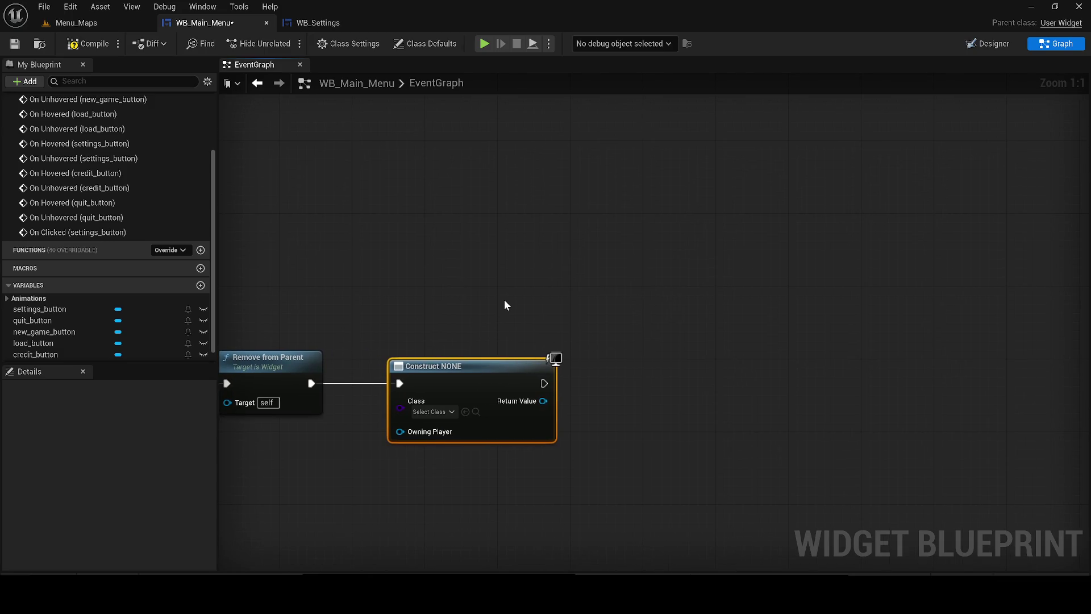
{"action": "left_click", "coordinate": [432, 412]}
{"action": "type", "text": "SETTI"}
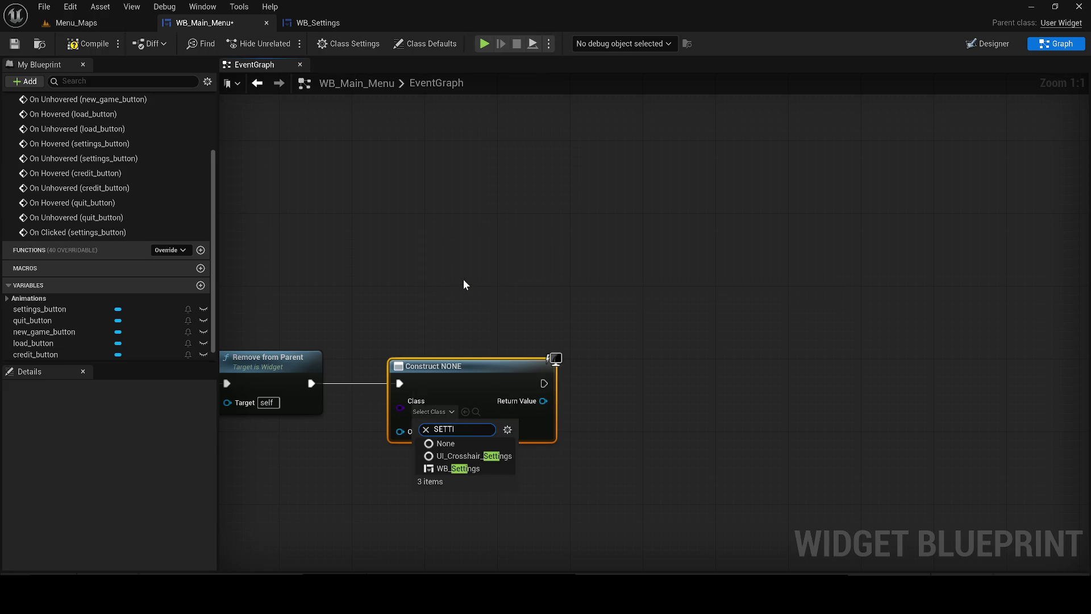
{"action": "left_click", "coordinate": [458, 468]}
{"action": "left_click_drag", "start_coordinate": [543, 401], "coordinate": [697, 390]}
{"action": "type", "text": "ADD"}
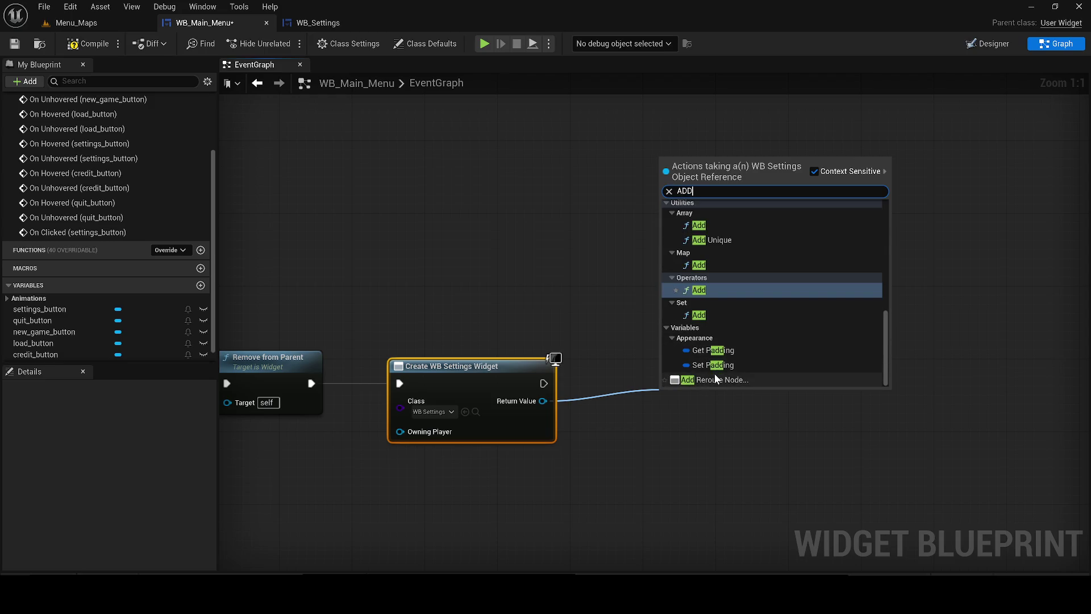
{"action": "type", "text": " TO VI"}
{"action": "key", "text": "Return"}
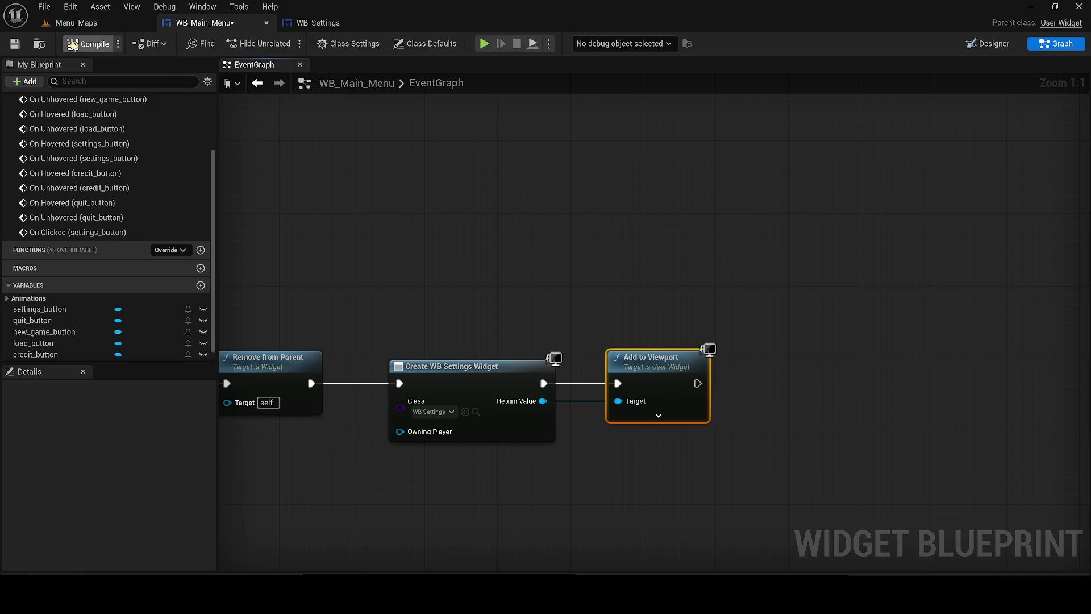
{"action": "left_click", "coordinate": [77, 22]}
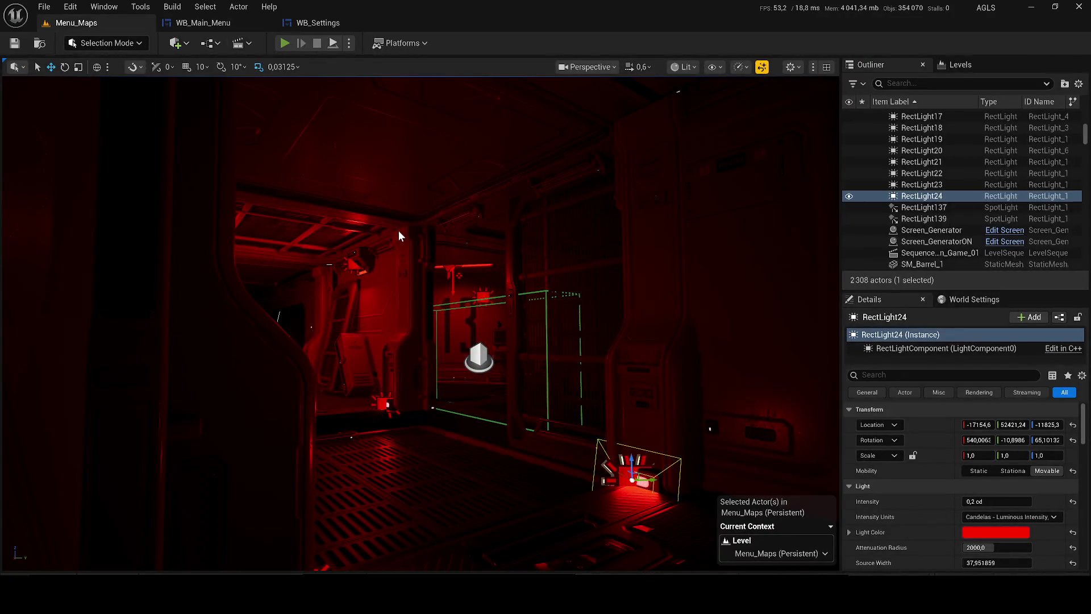
Play-test Menu_Maps, open the OPTIONS screen and edit the STUDIO text in Player Name
{"action": "key", "text": "alt+p"}
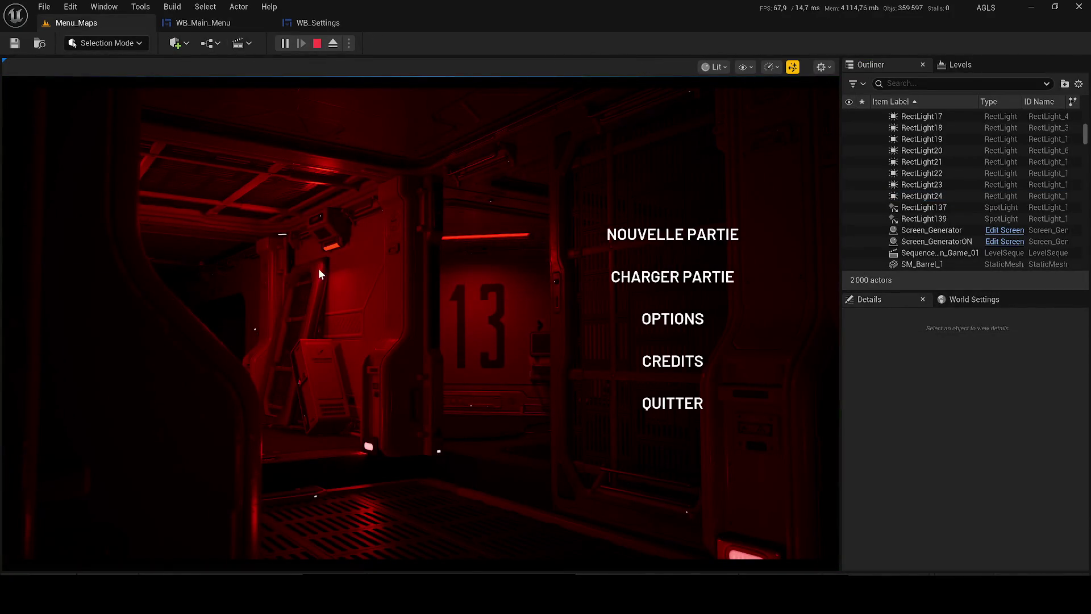
{"action": "key", "text": "Escape"}
{"action": "key", "text": "alt+p"}
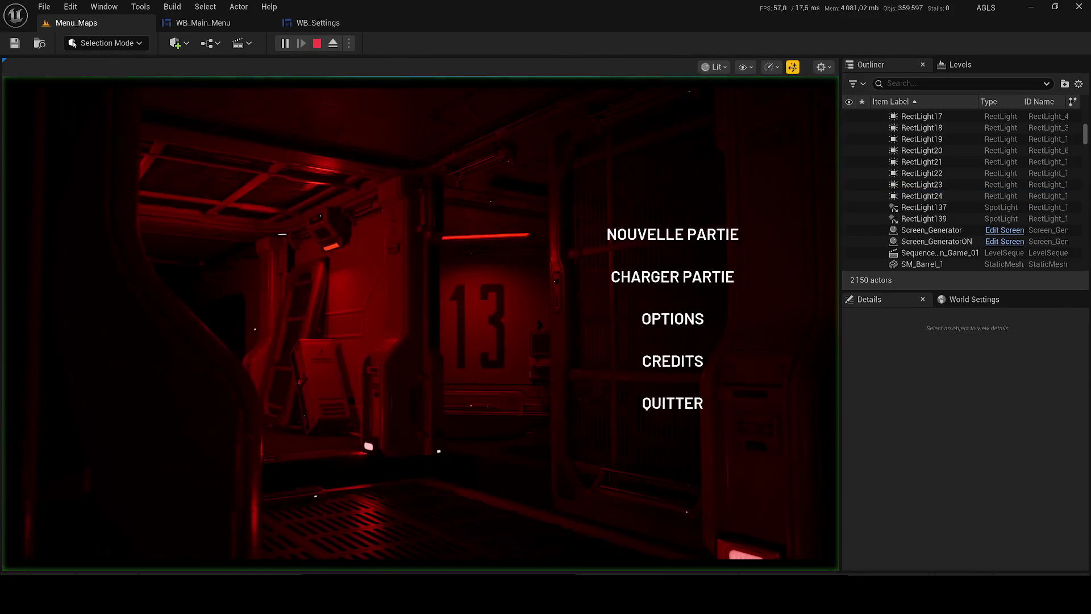
{"action": "key", "text": "Escape"}
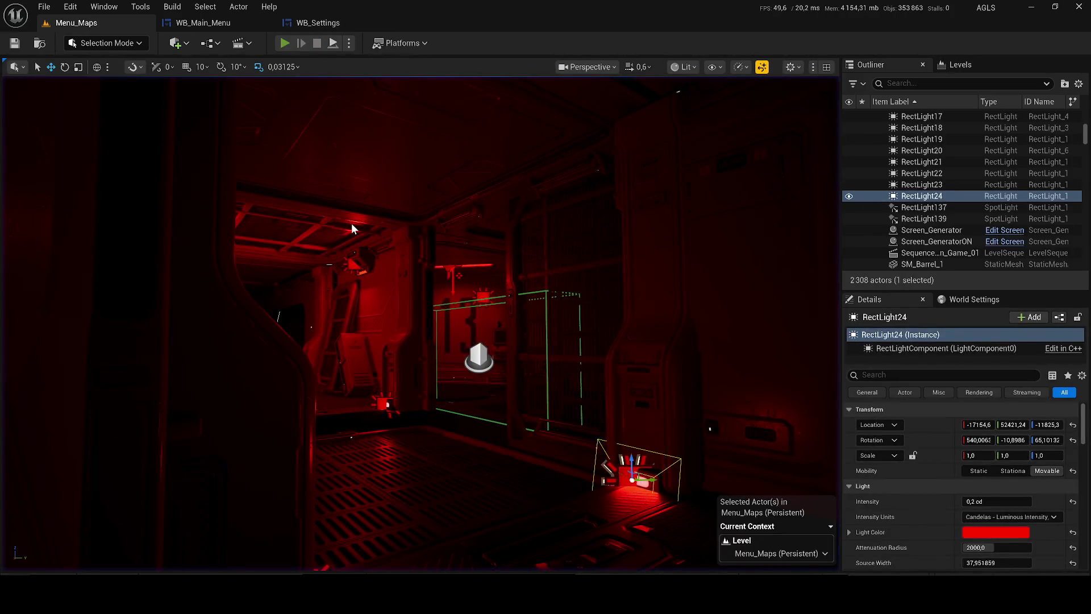
{"action": "key", "text": "alt+p"}
{"action": "left_click", "coordinate": [669, 321]}
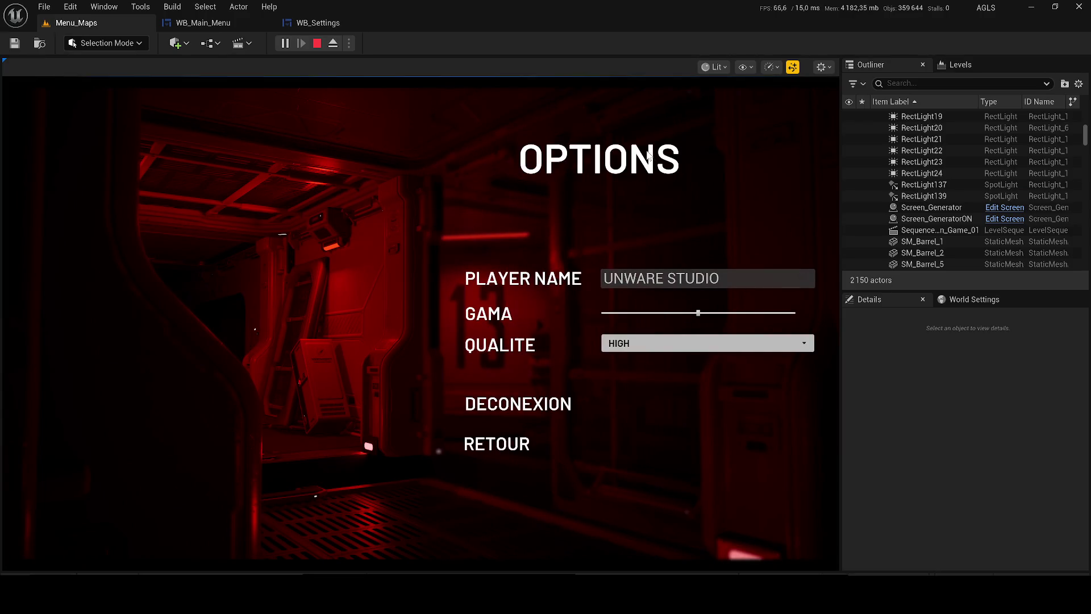
{"action": "double_click", "coordinate": [705, 279]}
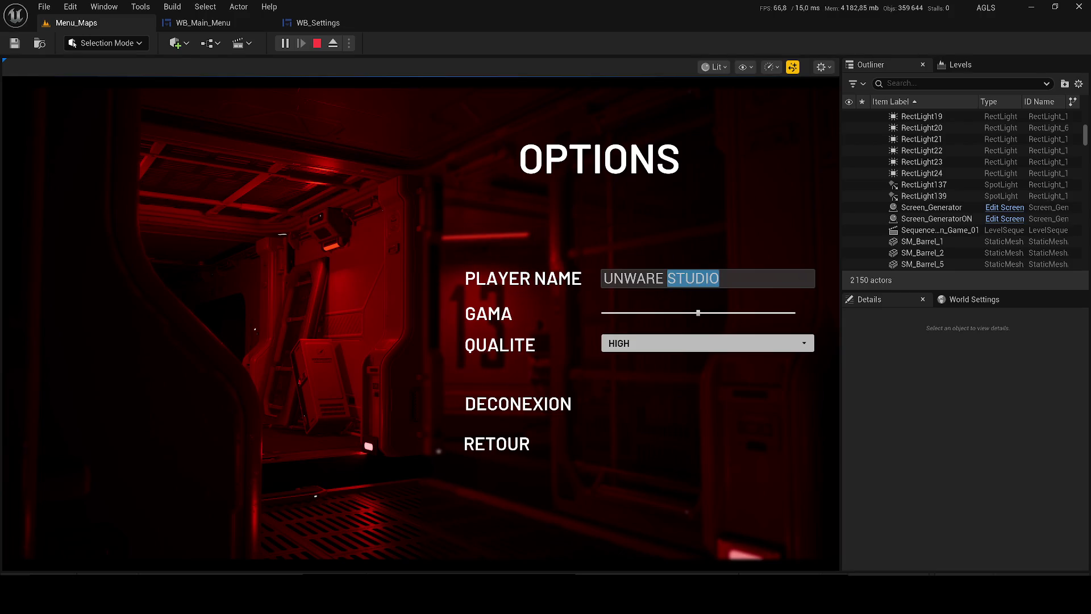
{"action": "type", "text": "+"}
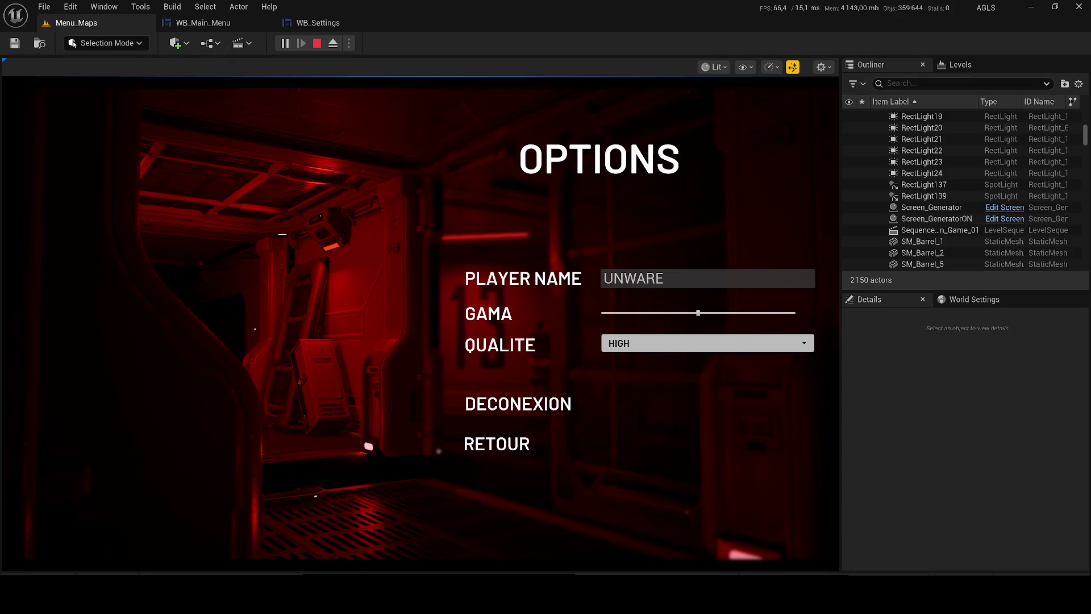
{"action": "key", "text": "Escape"}
Add Event Construct in WB_Main_Menu and wire it to a Set Show Mouse Cursor node
{"action": "left_click", "coordinate": [203, 23]}
{"action": "scroll", "coordinate": [377, 326], "scroll_direction": "down", "scroll_amount": 5}
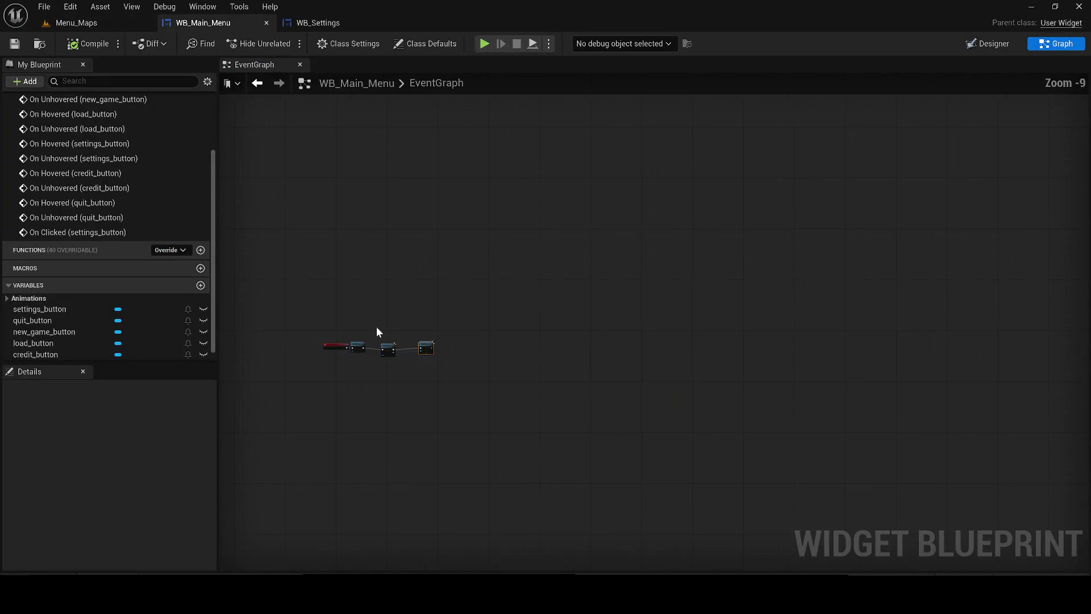
{"action": "right_click", "coordinate": [384, 225]}
{"action": "type", "text": "BEGI"}
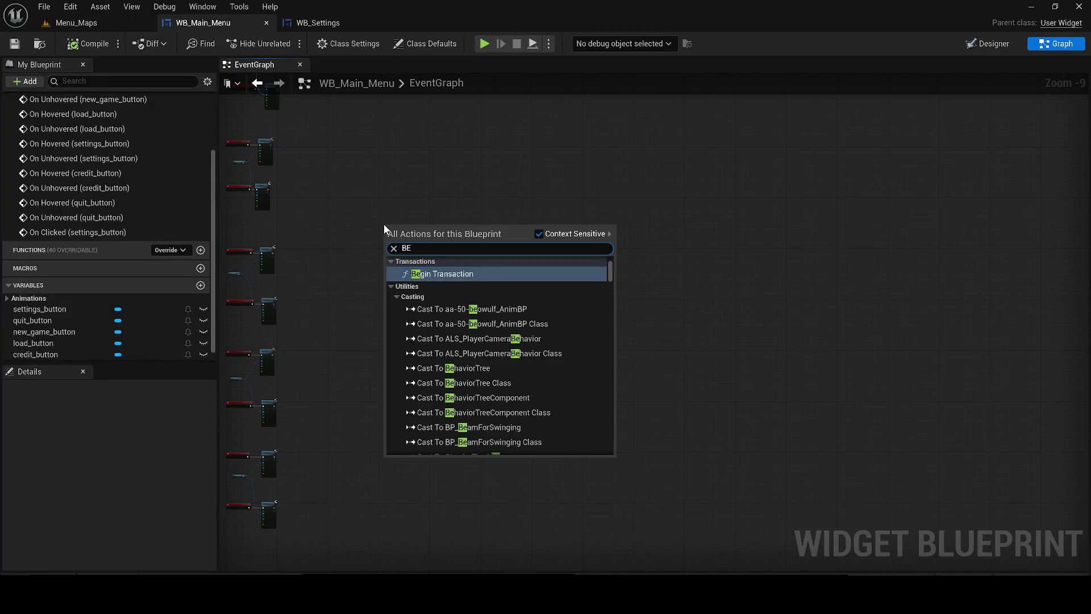
{"action": "left_click", "coordinate": [446, 283]}
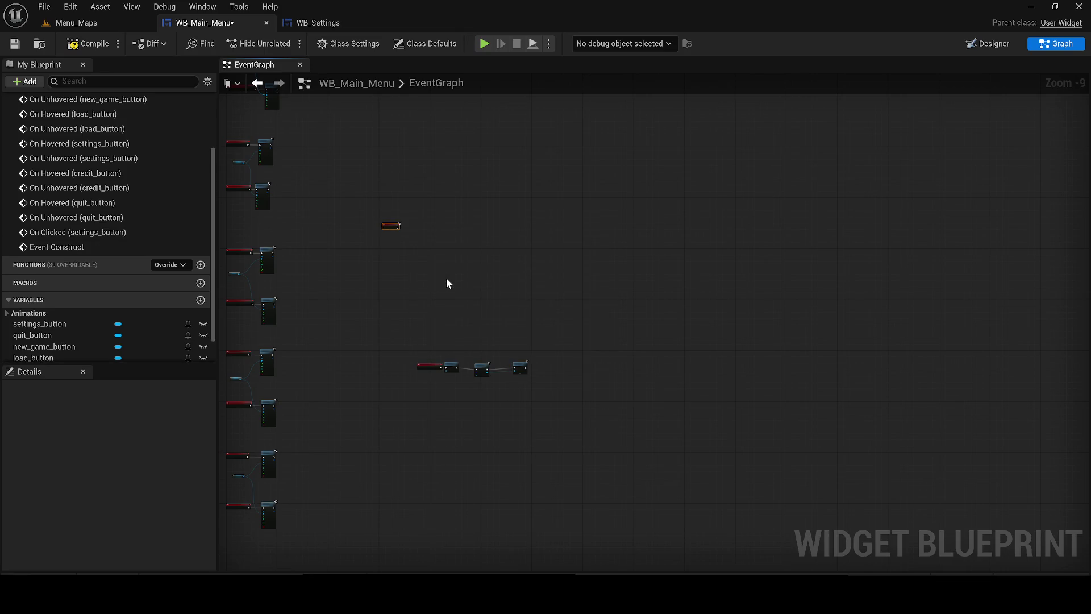
{"action": "scroll", "coordinate": [412, 424], "scroll_direction": "up", "scroll_amount": 10}
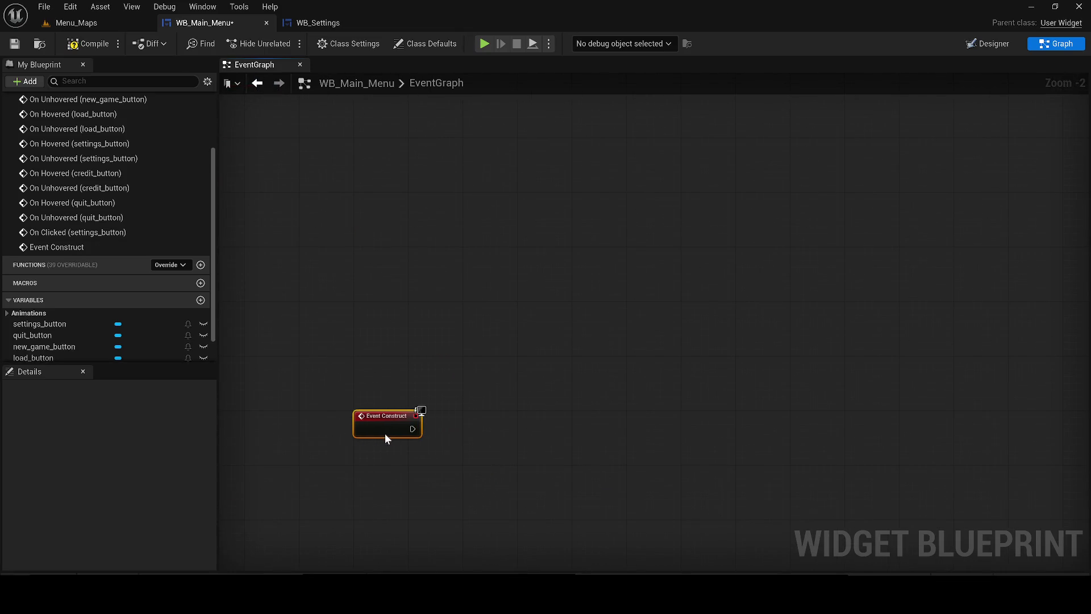
{"action": "left_click_drag", "start_coordinate": [415, 430], "coordinate": [512, 435]}
{"action": "type", "text": "SH"}
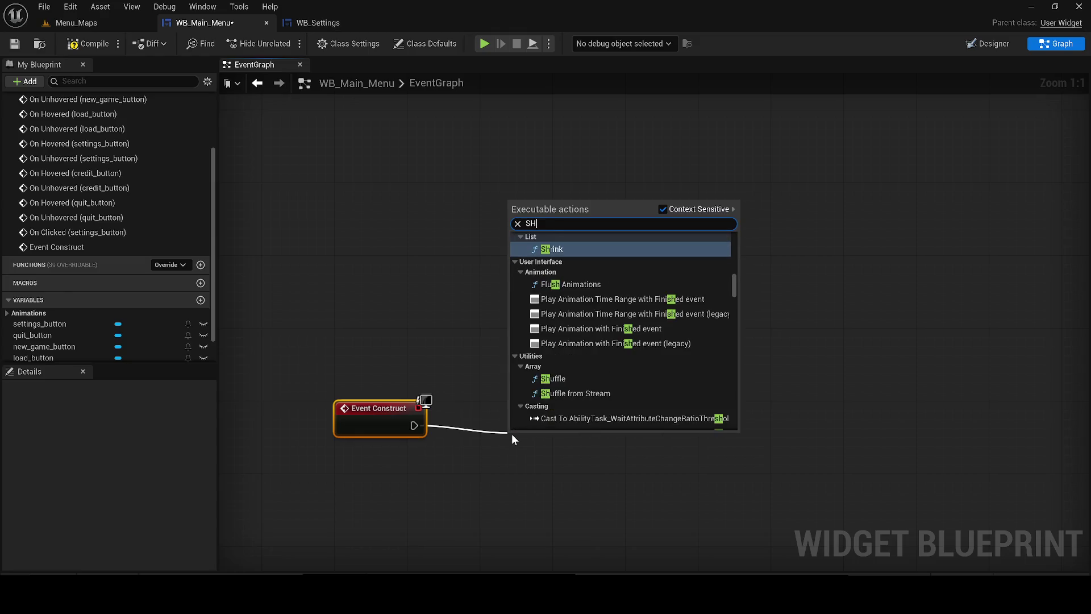
{"action": "type", "text": "OW MOUSE"}
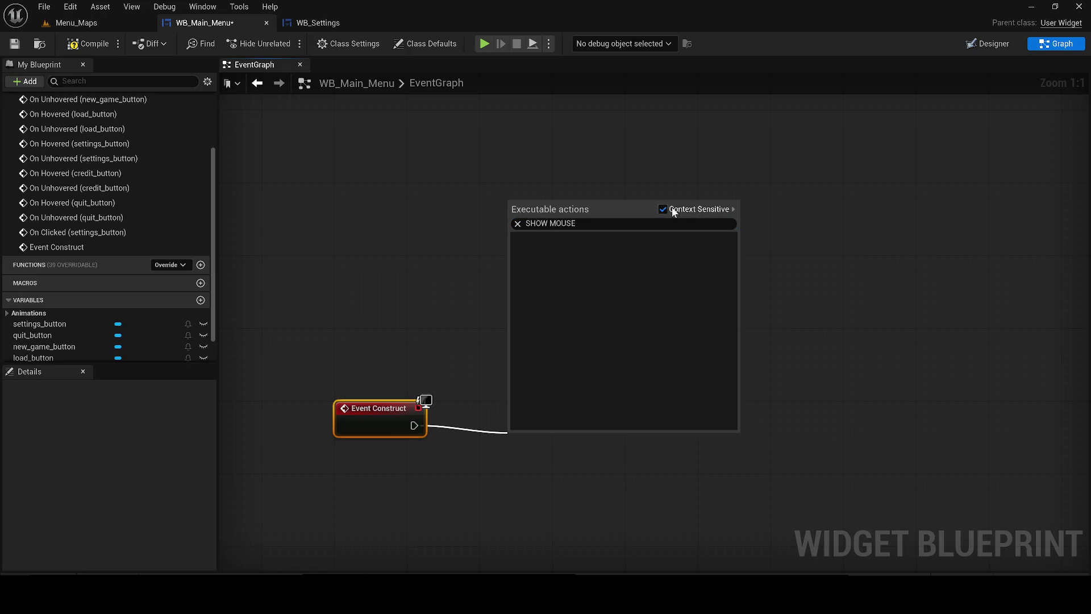
{"action": "left_click", "coordinate": [550, 276]}
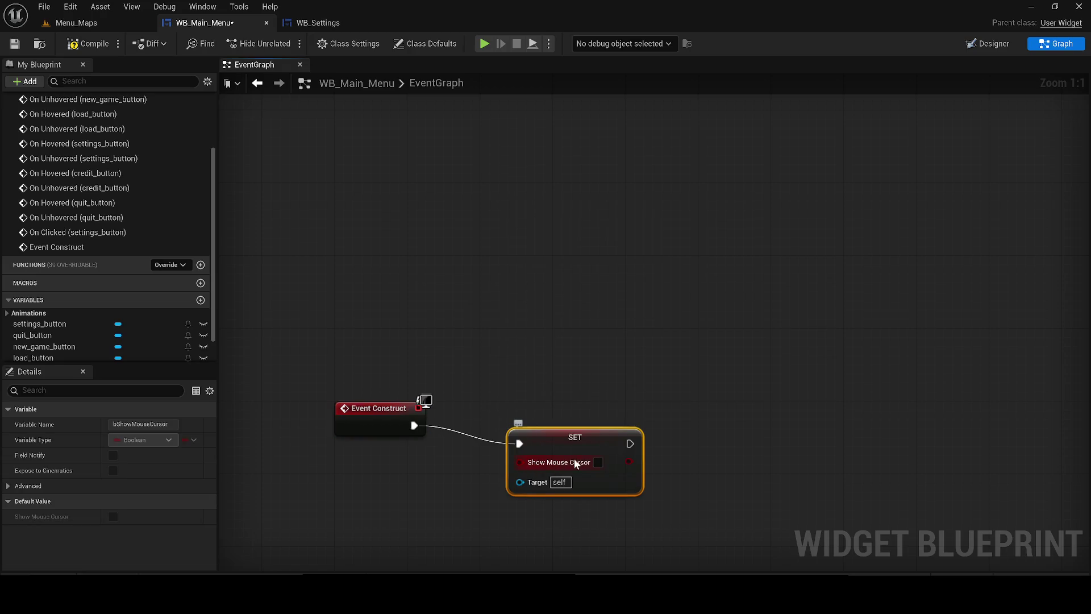
{"action": "mouse_move", "coordinate": [591, 455]}
{"action": "left_mouse_down"}
{"action": "mouse_move", "coordinate": [562, 424]}
{"action": "mouse_move", "coordinate": [499, 463]}
{"action": "left_mouse_up"}
Add a Get Player Controller node below Event Construct as the cursor setter's target
{"action": "right_click", "coordinate": [424, 500]}
{"action": "type", "text": "GET PLAYER"}
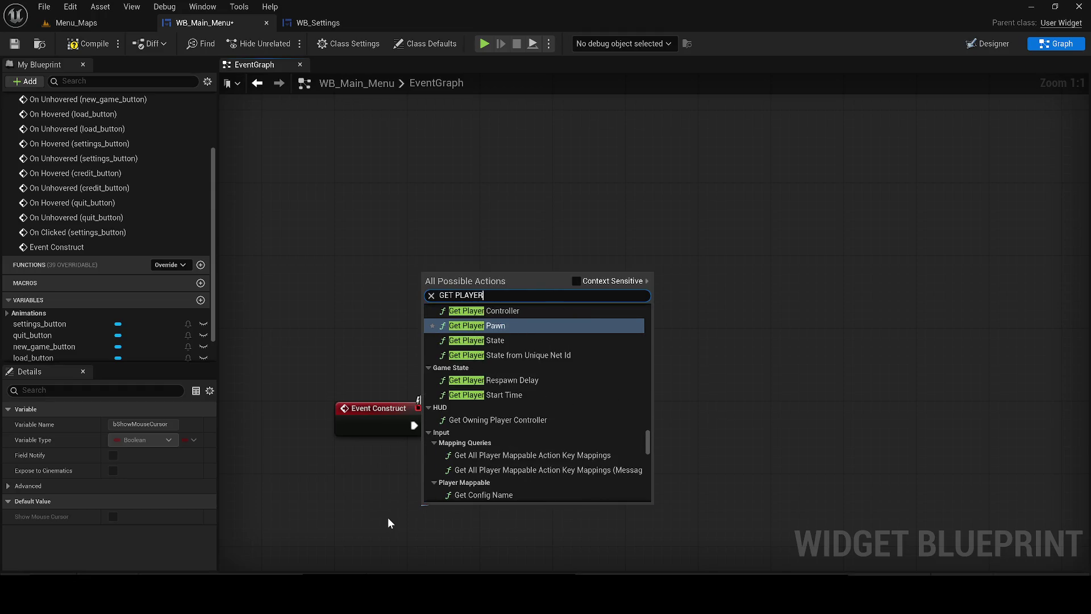
{"action": "key", "text": "Up"}
{"action": "key", "text": "Return"}
{"action": "left_click_drag", "start_coordinate": [492, 507], "coordinate": [368, 477]}
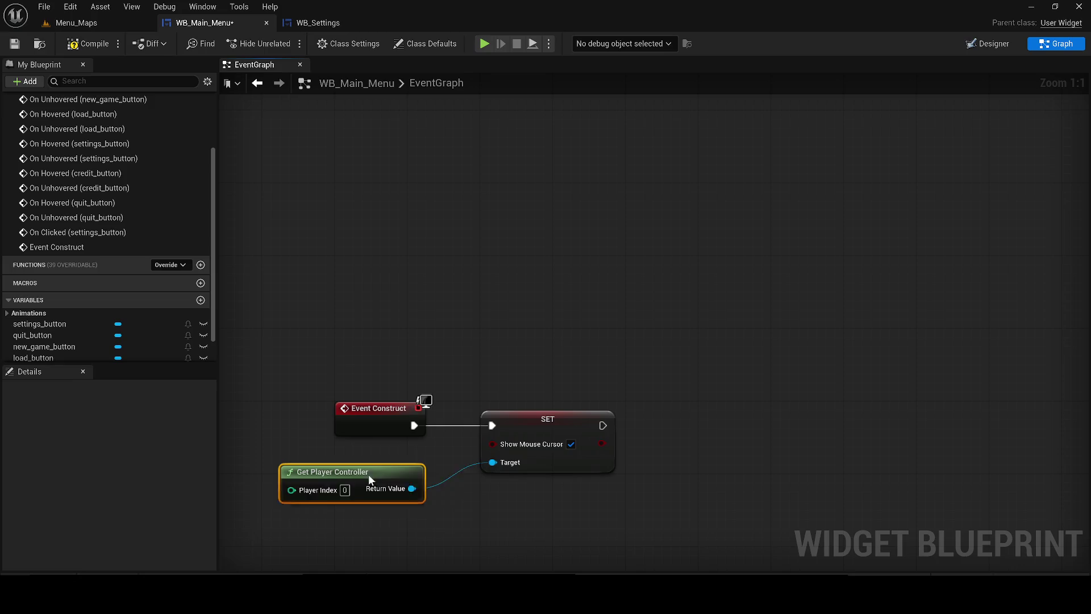
{"action": "left_click", "coordinate": [77, 23]}
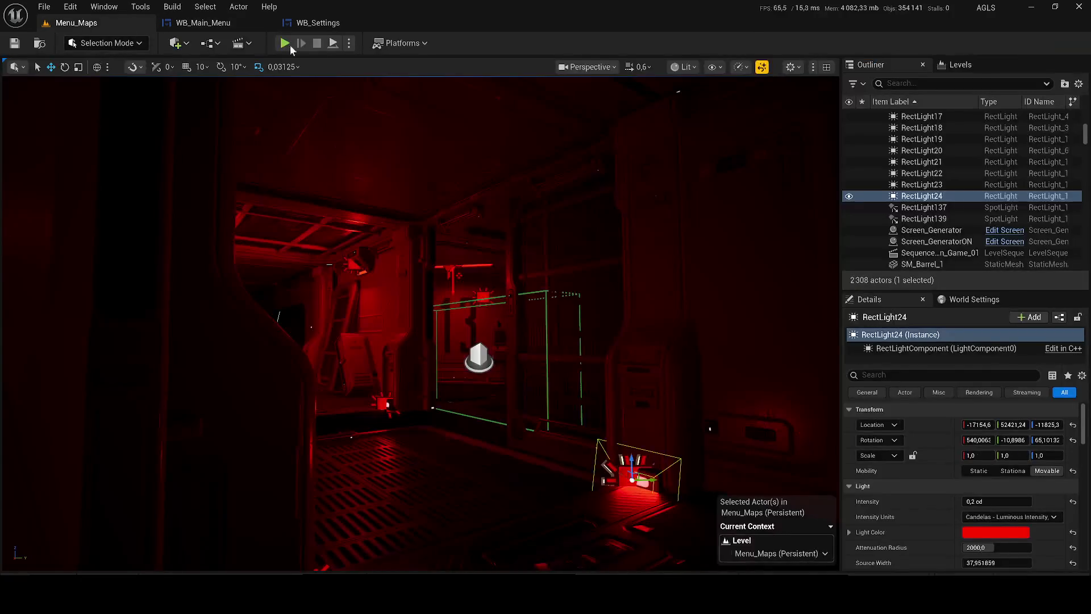
Play the level, open OPTIONS, drag the GAMA slider and open the QUALITE dropdown
{"action": "key", "text": "alt+p"}
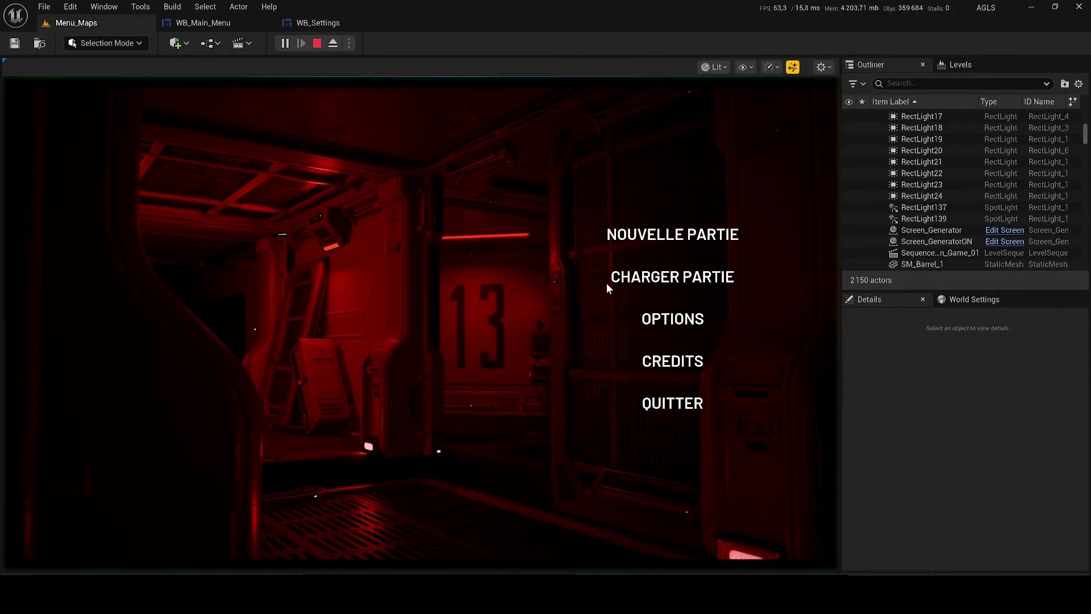
{"action": "left_click", "coordinate": [663, 319]}
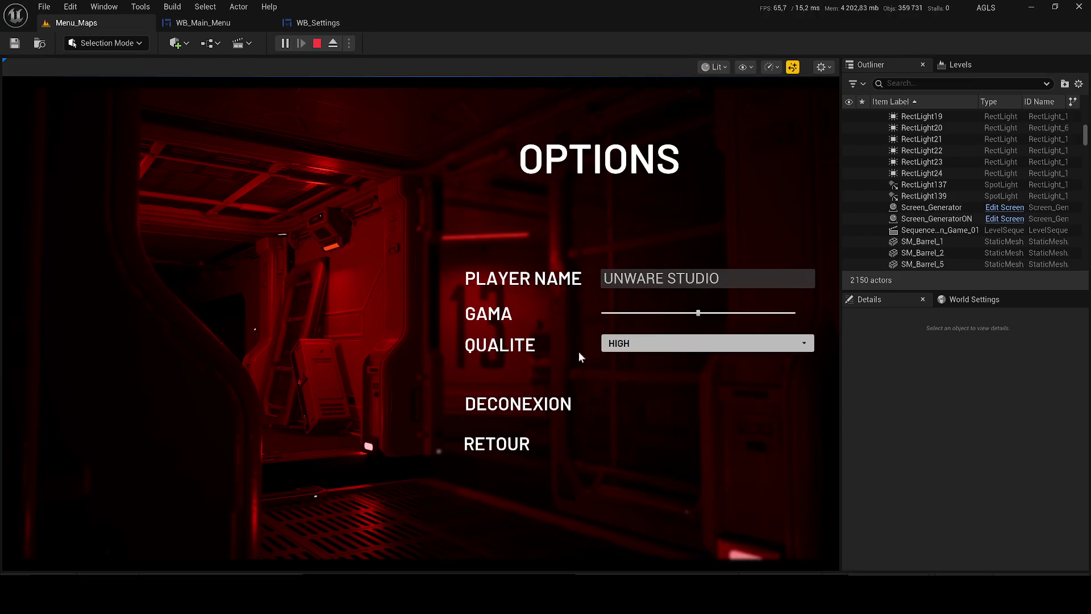
{"action": "mouse_move", "coordinate": [697, 314]}
{"action": "left_mouse_down"}
{"action": "mouse_move", "coordinate": [642, 313]}
{"action": "mouse_move", "coordinate": [718, 313]}
{"action": "left_mouse_up"}
{"action": "left_click", "coordinate": [642, 340]}
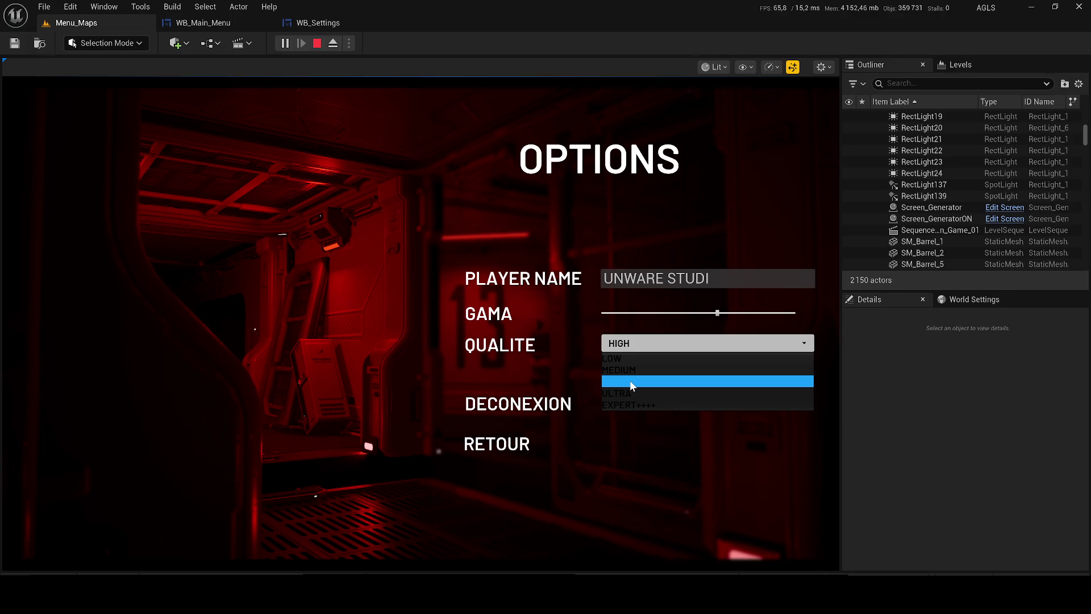
{"action": "left_click", "coordinate": [319, 21]}
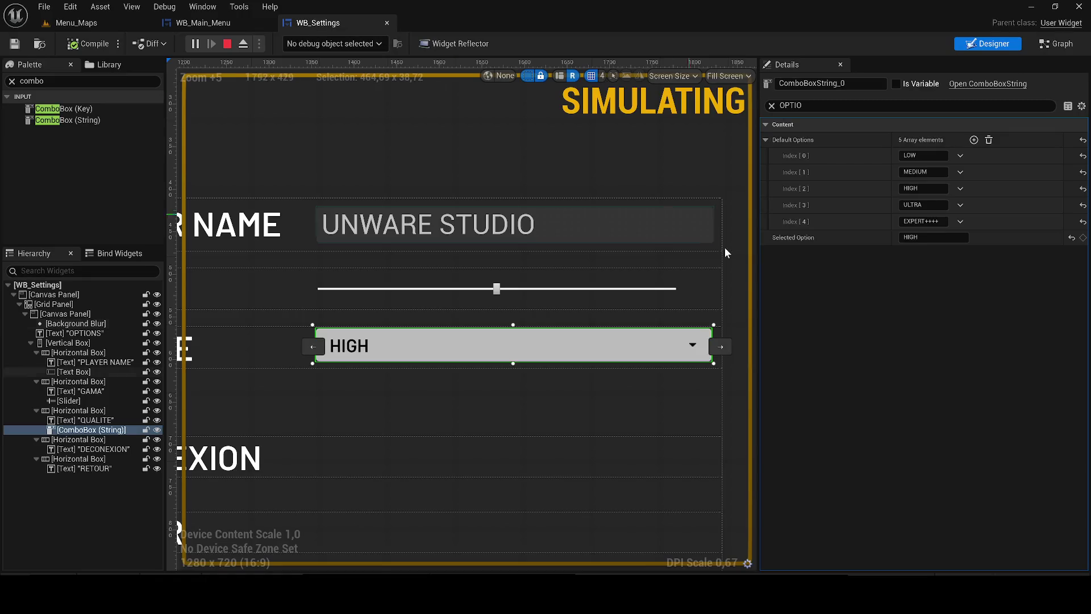
In the running game, switch QUALITE to ULTRA, then EXPERT++++, then stop the play test
{"action": "left_click", "coordinate": [771, 106]}
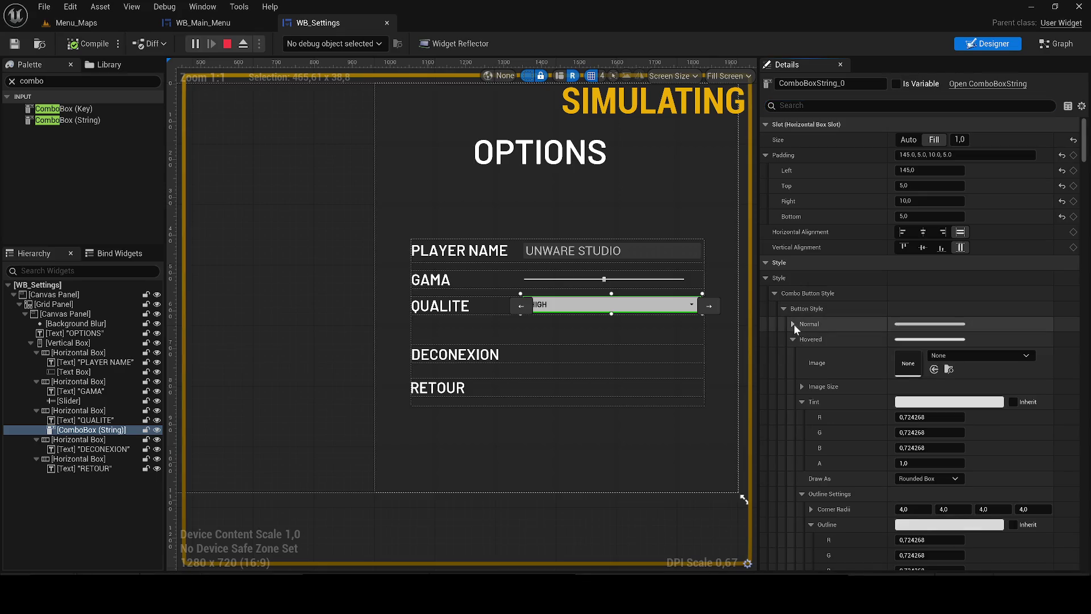
{"action": "left_click", "coordinate": [793, 339]}
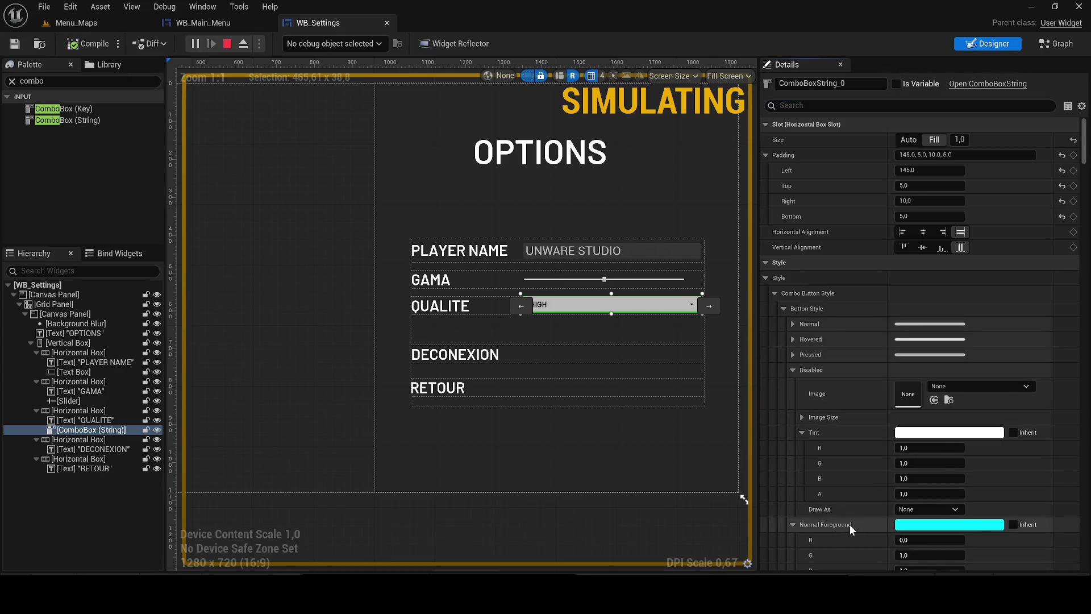
{"action": "left_click", "coordinate": [108, 24]}
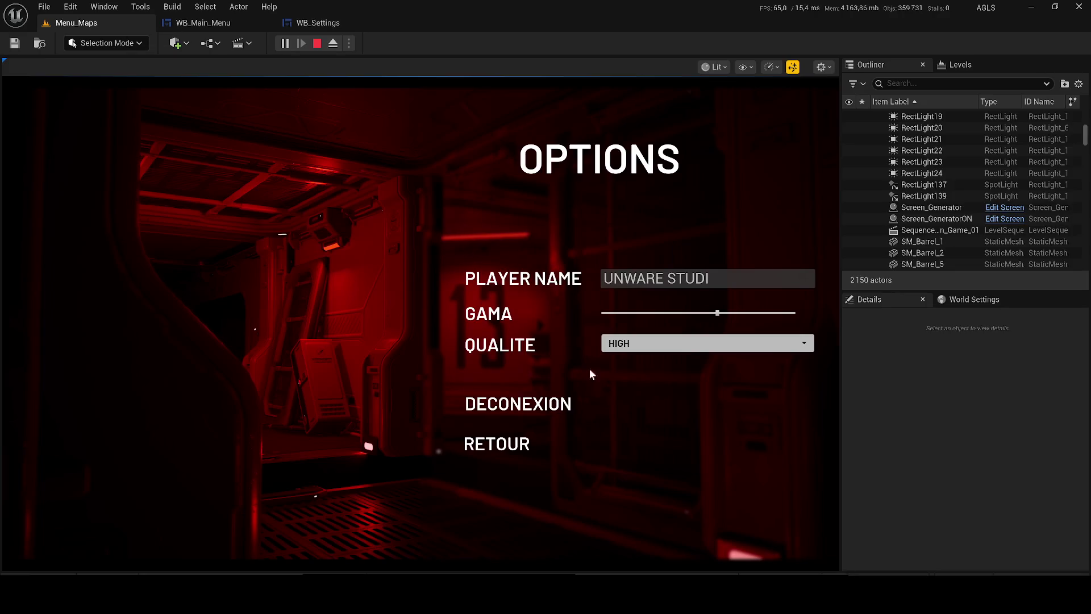
{"action": "left_click", "coordinate": [646, 343]}
{"action": "left_click", "coordinate": [640, 381]}
{"action": "left_click", "coordinate": [645, 343]}
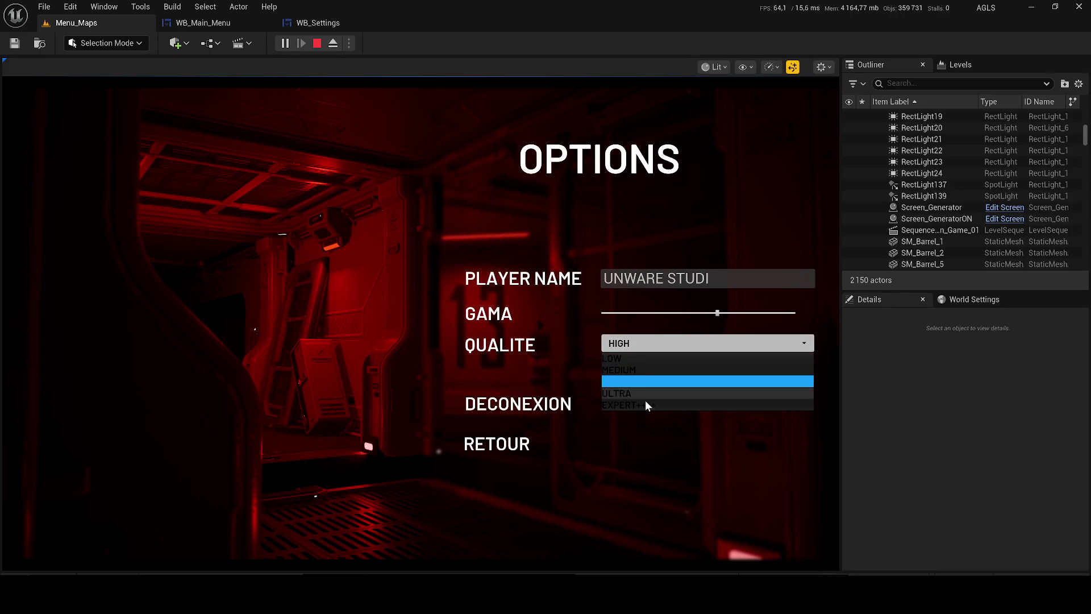
{"action": "left_click", "coordinate": [639, 391]}
{"action": "left_click", "coordinate": [637, 343]}
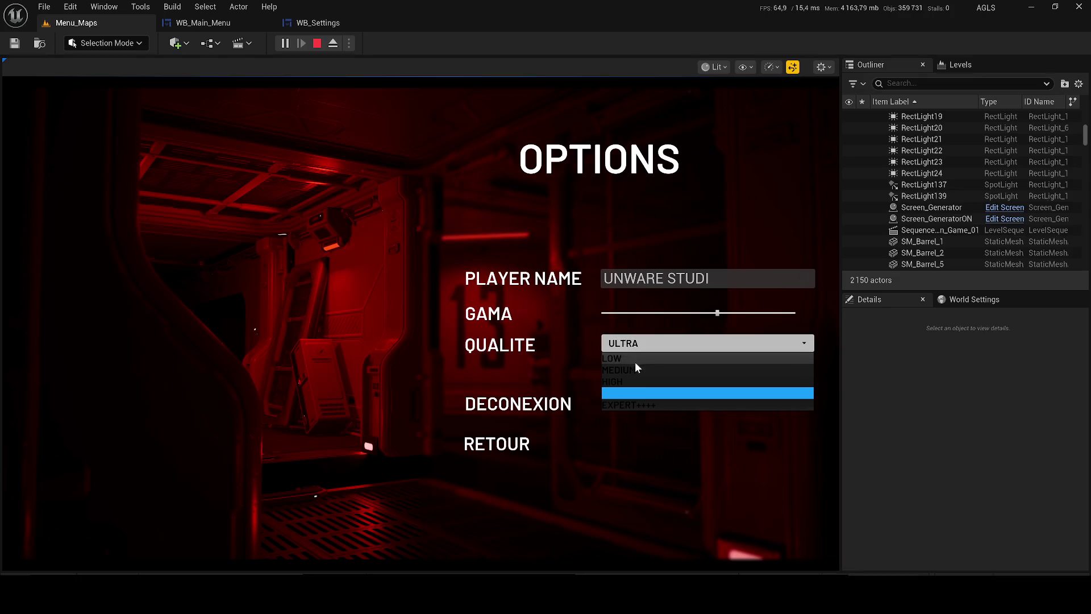
{"action": "left_click", "coordinate": [637, 405]}
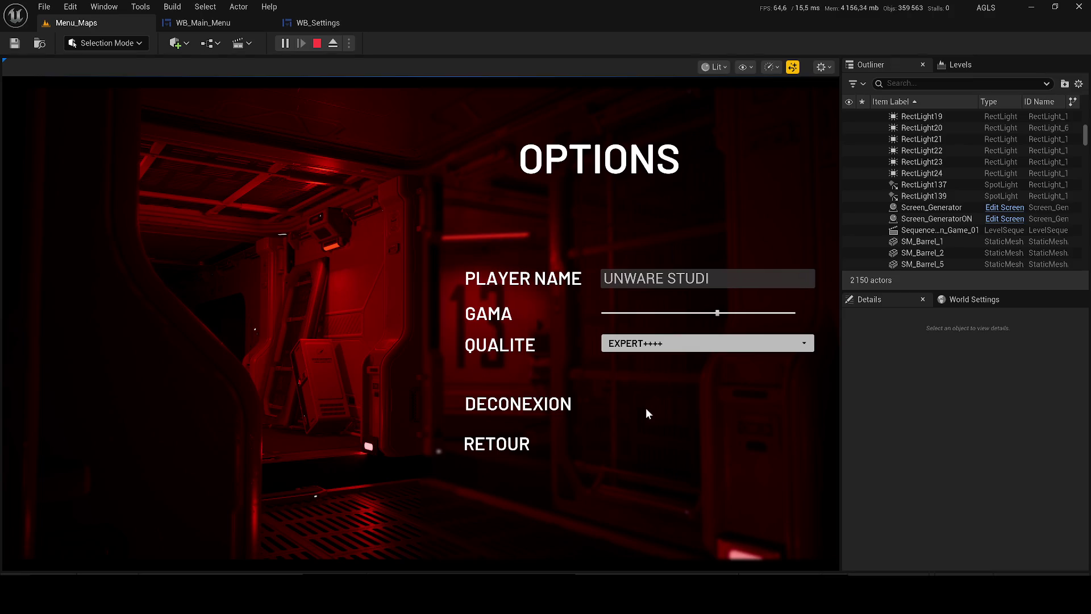
{"action": "left_click", "coordinate": [317, 43]}
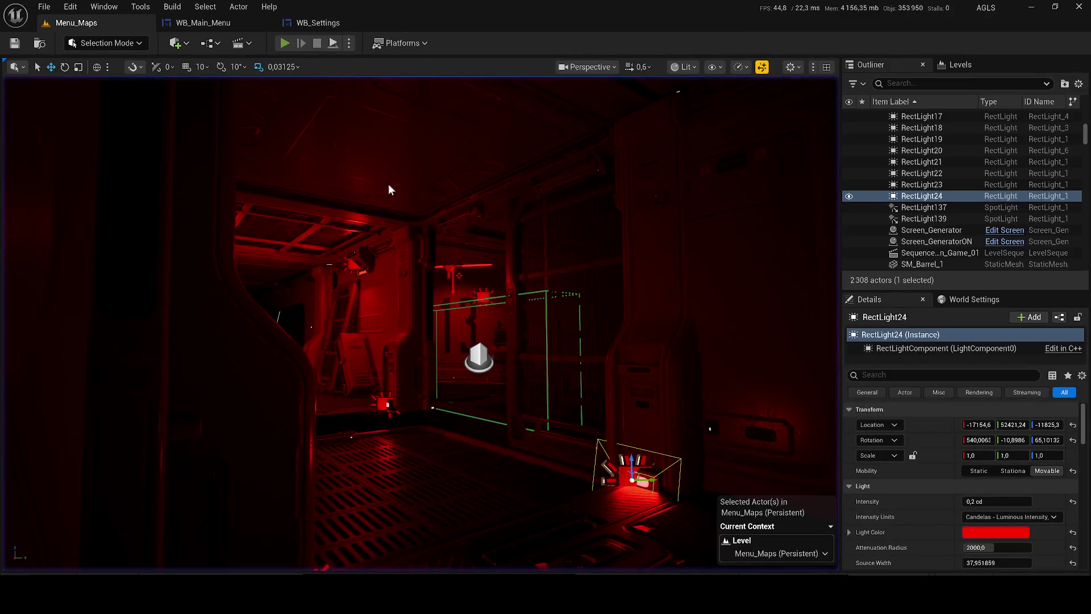
Replay the level to the OPTIONS screen, stop, and zoom out the WB_Settings designer canvas
{"action": "key", "text": "alt+p"}
{"action": "left_click", "coordinate": [683, 318]}
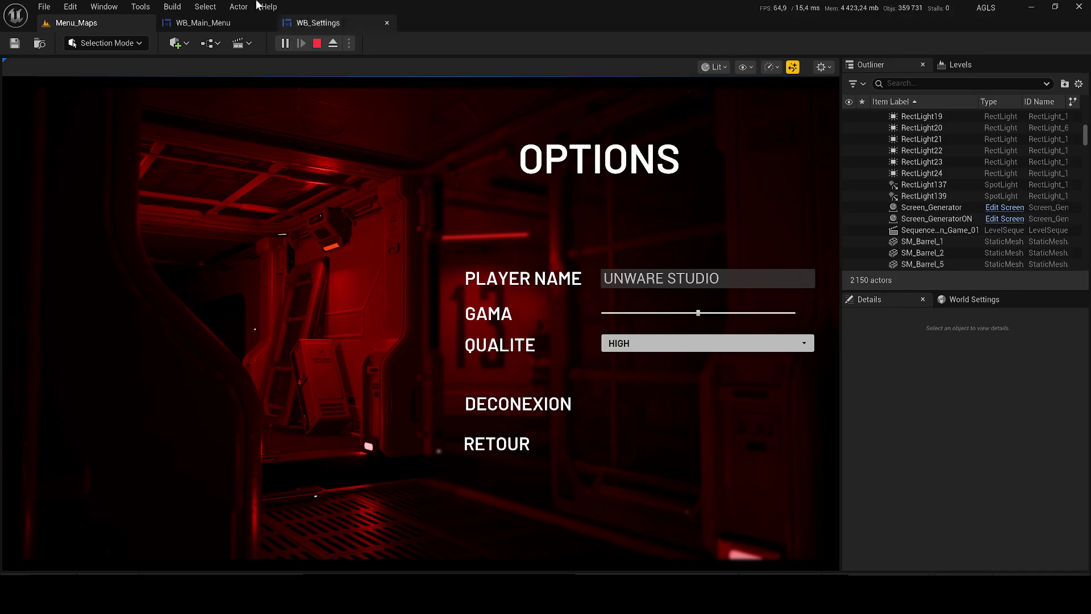
{"action": "left_click", "coordinate": [316, 42]}
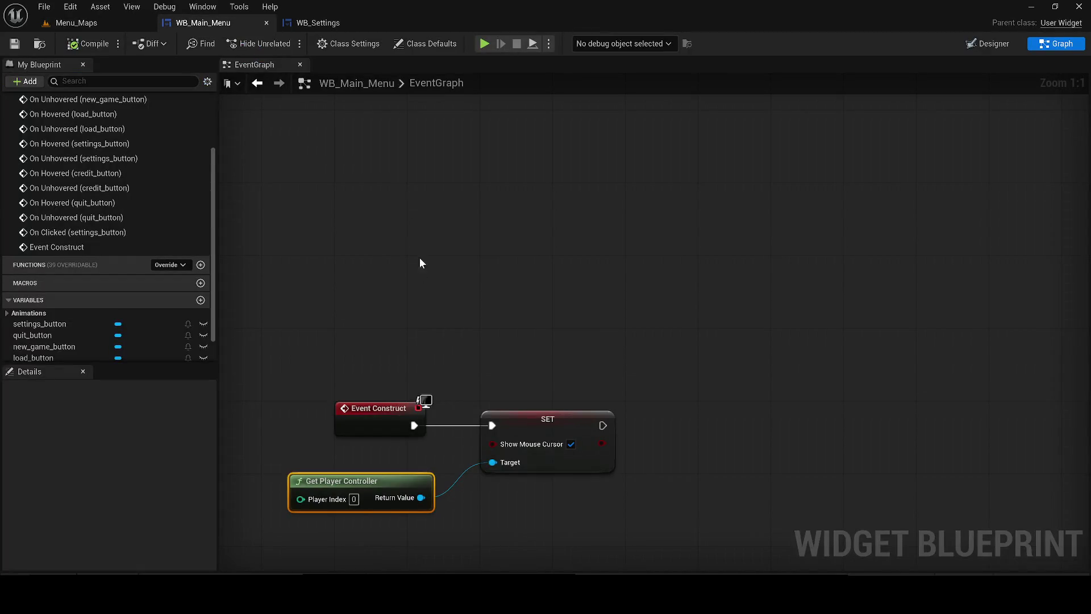
{"action": "left_click", "coordinate": [333, 23]}
{"action": "scroll", "coordinate": [230, 283], "scroll_direction": "down", "scroll_amount": 4}
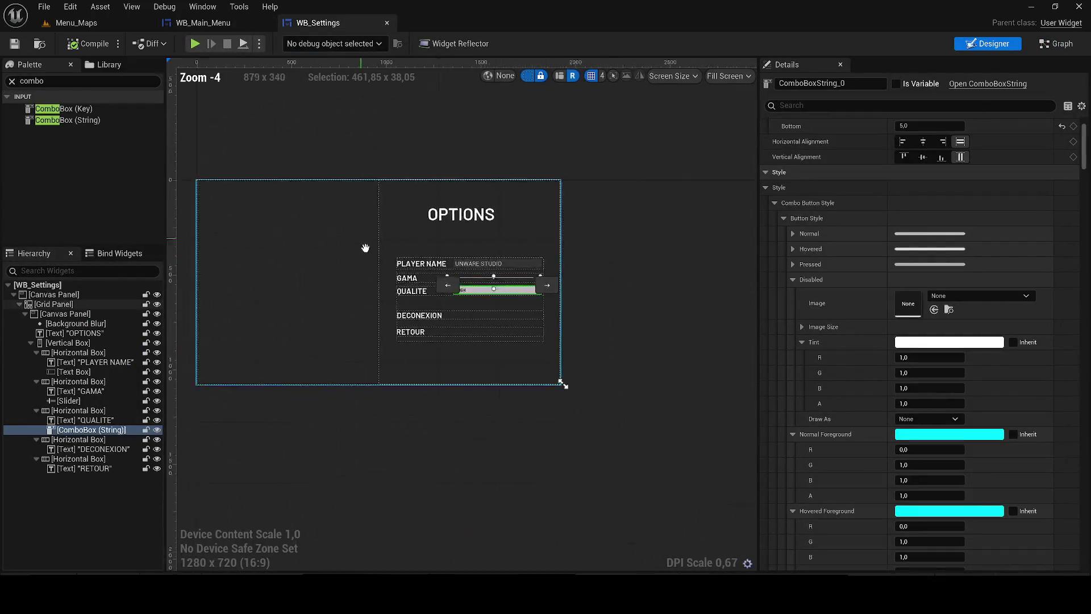
{"action": "left_click", "coordinate": [230, 282]}
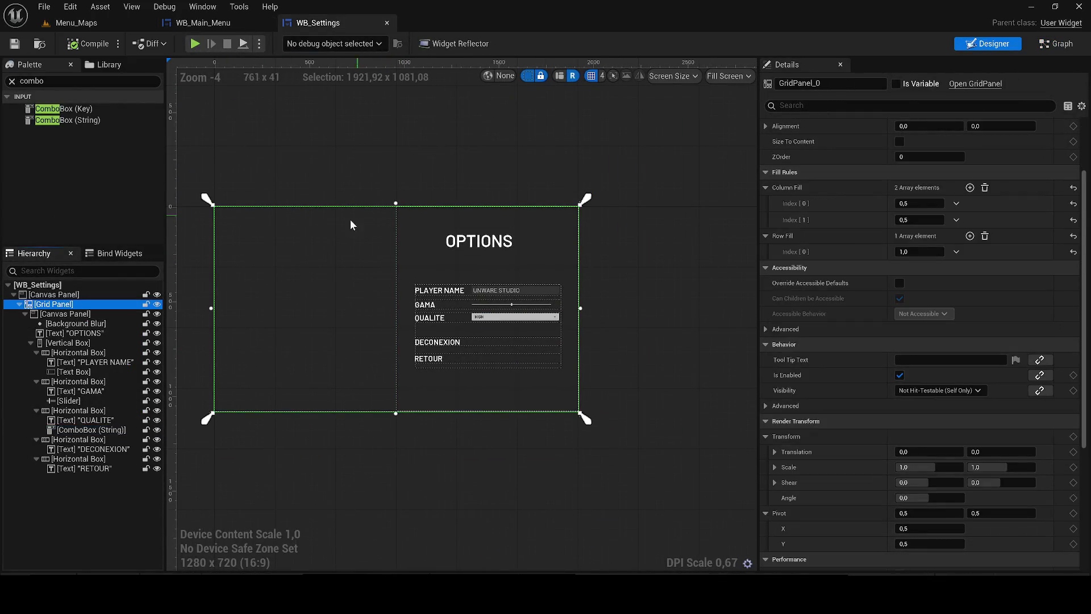
{"action": "left_click", "coordinate": [88, 315]}
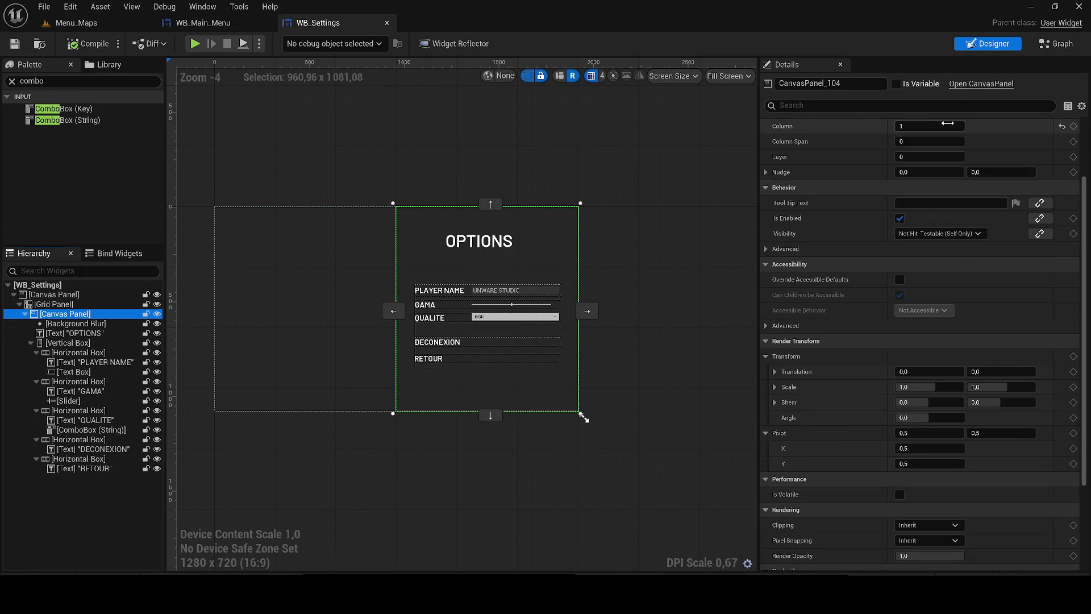
{"action": "left_click", "coordinate": [69, 334]}
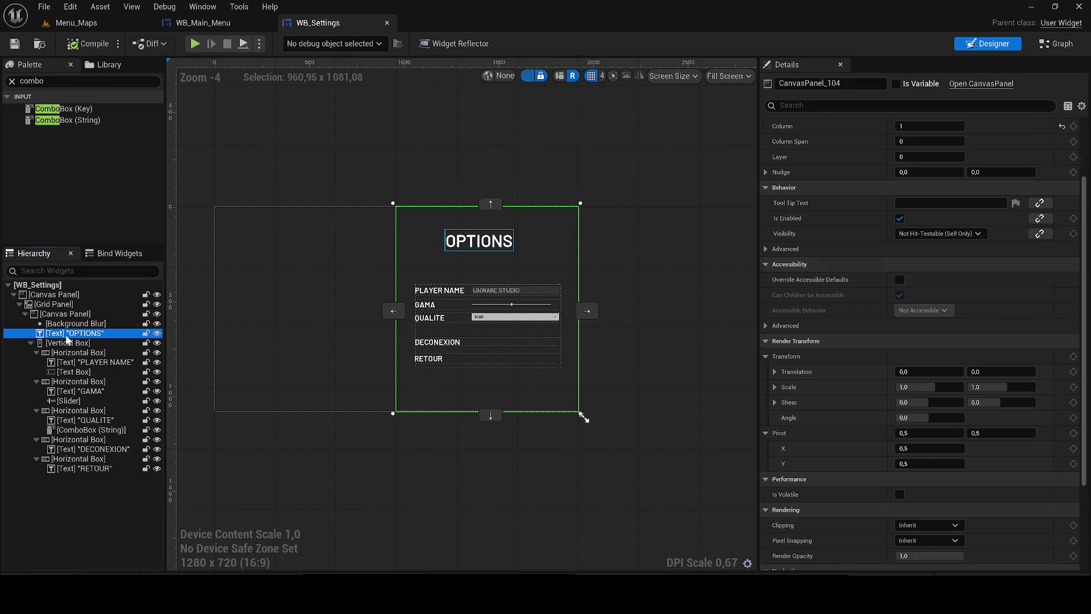
{"action": "left_click", "coordinate": [62, 304]}
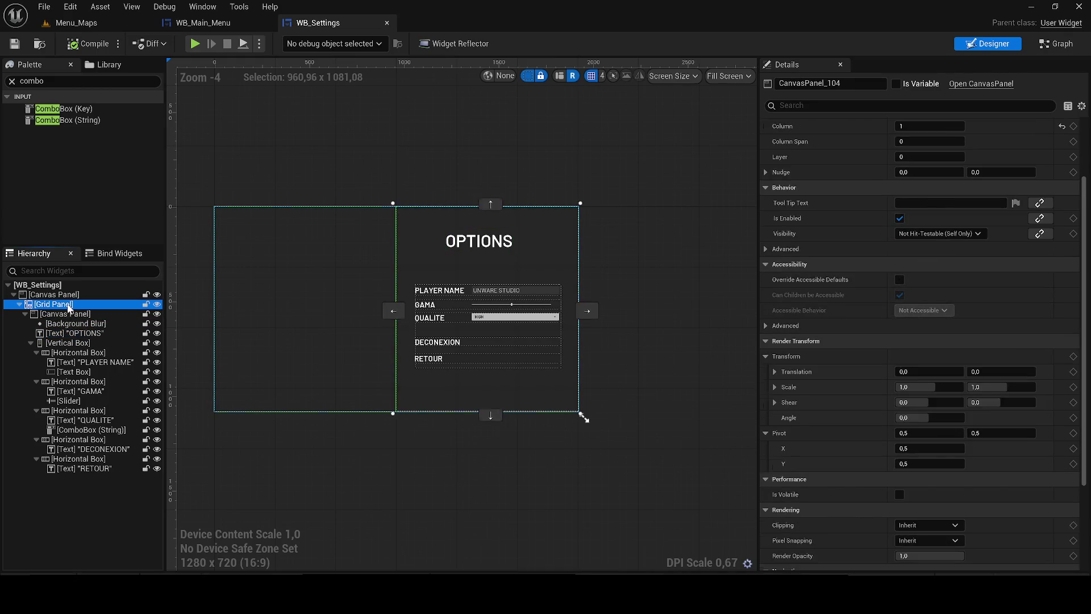
{"action": "scroll", "coordinate": [909, 159], "scroll_direction": "up", "scroll_amount": 3}
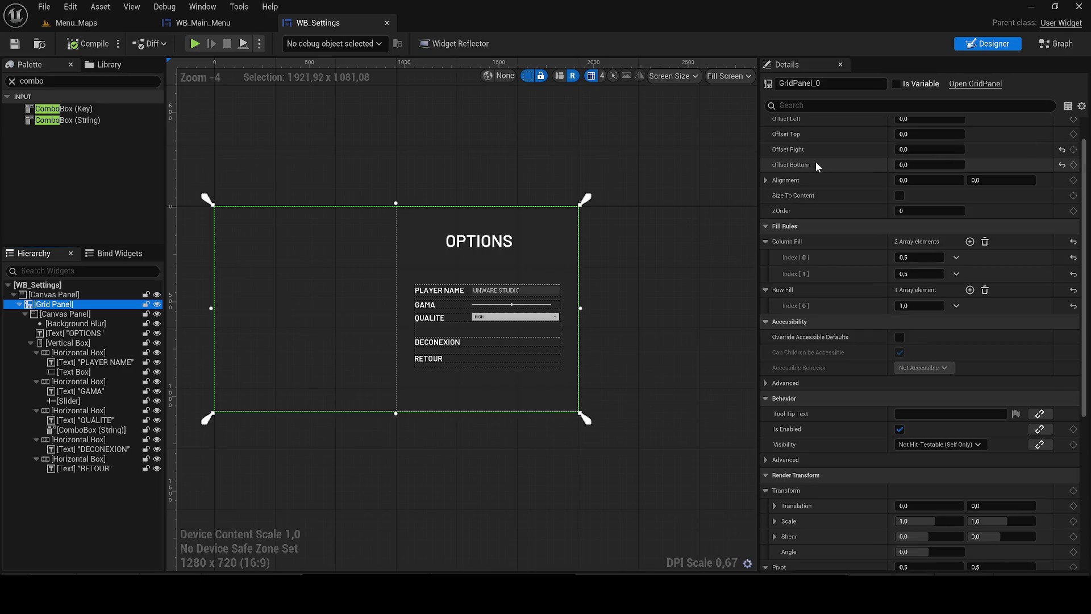
{"action": "left_click_drag", "start_coordinate": [921, 155], "coordinate": [1001, 155]}
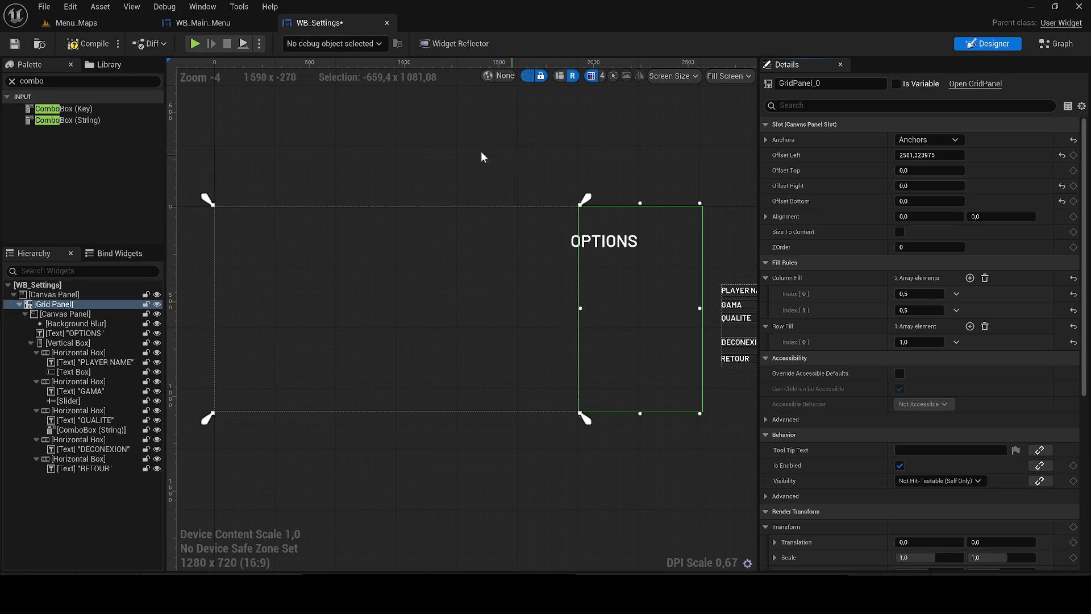
{"action": "key", "text": "ctrl+z"}
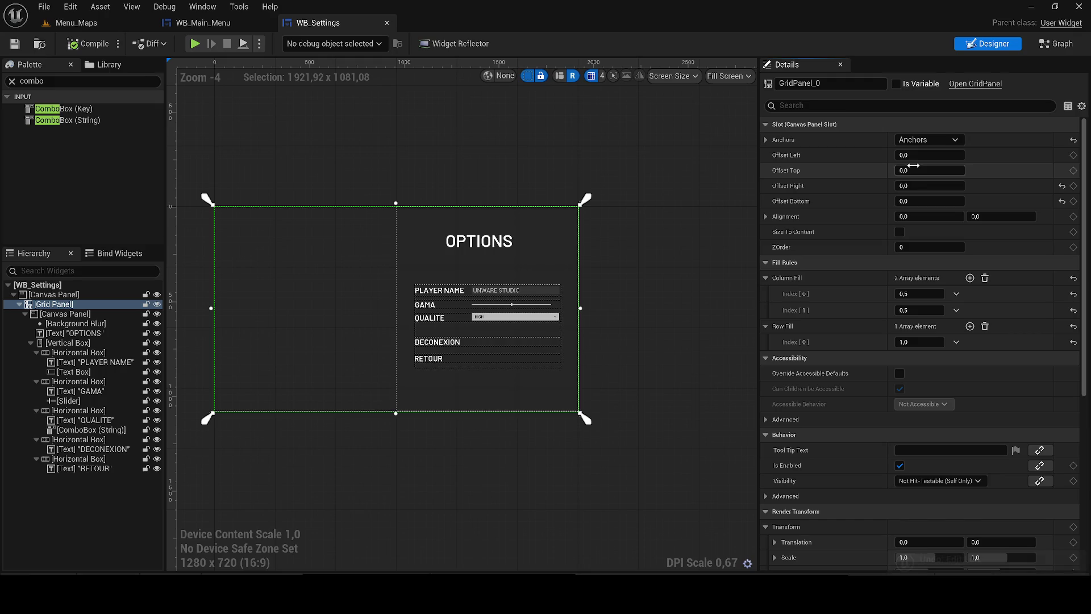
{"action": "mouse_move", "coordinate": [909, 155]}
{"action": "left_mouse_down"}
{"action": "mouse_move", "coordinate": [961, 155]}
{"action": "mouse_move", "coordinate": [909, 155]}
{"action": "left_mouse_up"}
{"action": "key", "text": "ctrl+z"}
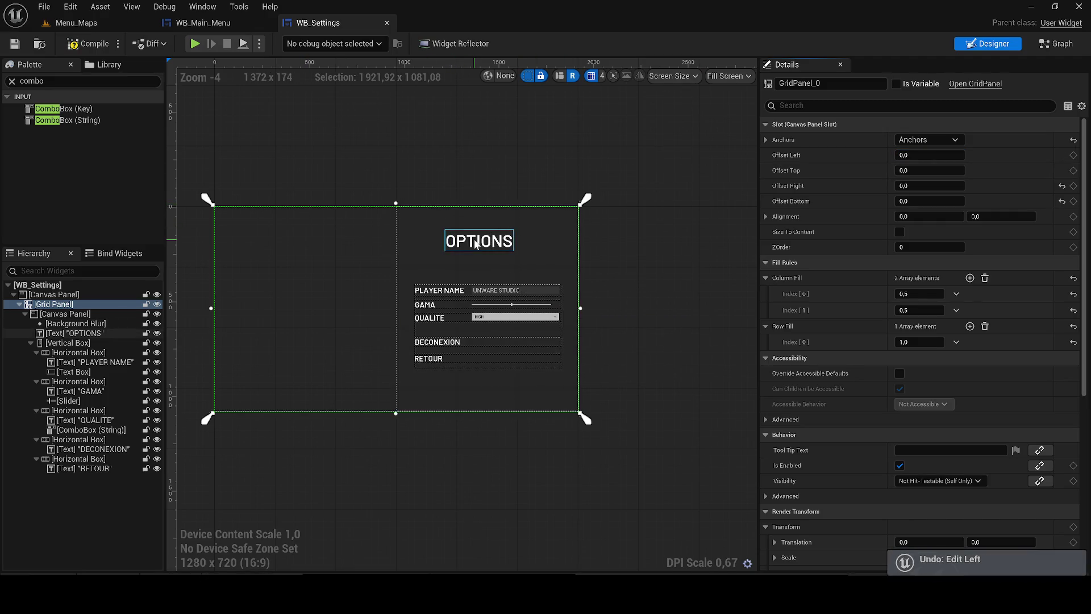
Move the OPTIONS text below the Vertical Box in the Hierarchy, then compile and save
{"action": "left_click", "coordinate": [89, 333]}
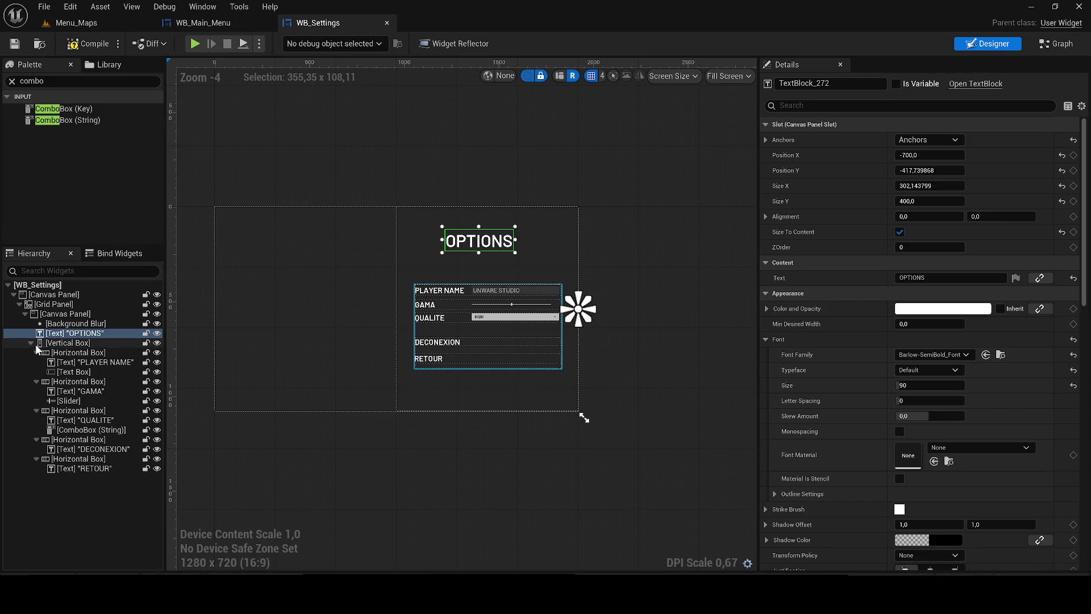
{"action": "left_click_drag", "start_coordinate": [57, 335], "coordinate": [68, 348]}
{"action": "left_click", "coordinate": [88, 44]}
{"action": "left_click", "coordinate": [15, 44]}
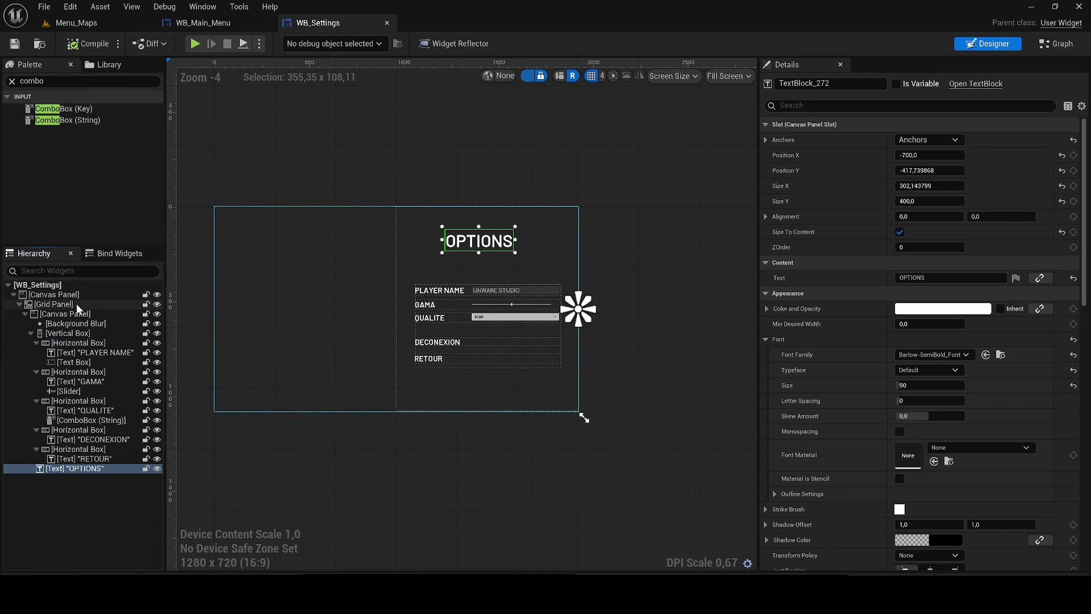
Try increasing the Grid Panel's Offset Left, then undo the change
{"action": "left_click", "coordinate": [253, 242]}
{"action": "mouse_move", "coordinate": [909, 155]}
{"action": "left_mouse_down"}
{"action": "mouse_move", "coordinate": [989, 155]}
{"action": "mouse_move", "coordinate": [933, 155]}
{"action": "left_mouse_up"}
{"action": "key", "text": "ctrl+z"}
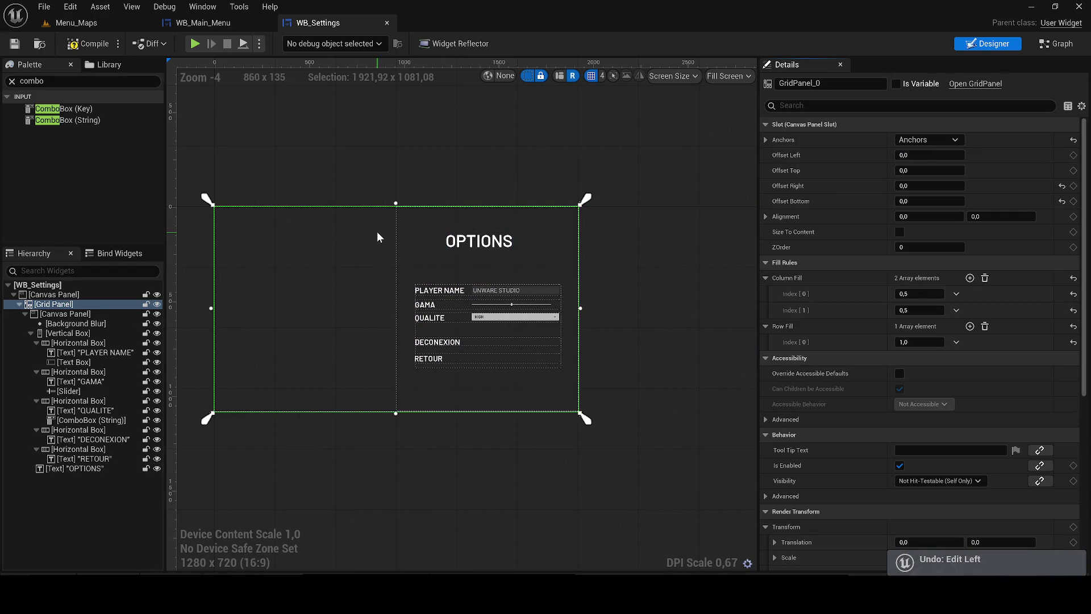
{"action": "left_click", "coordinate": [54, 313]}
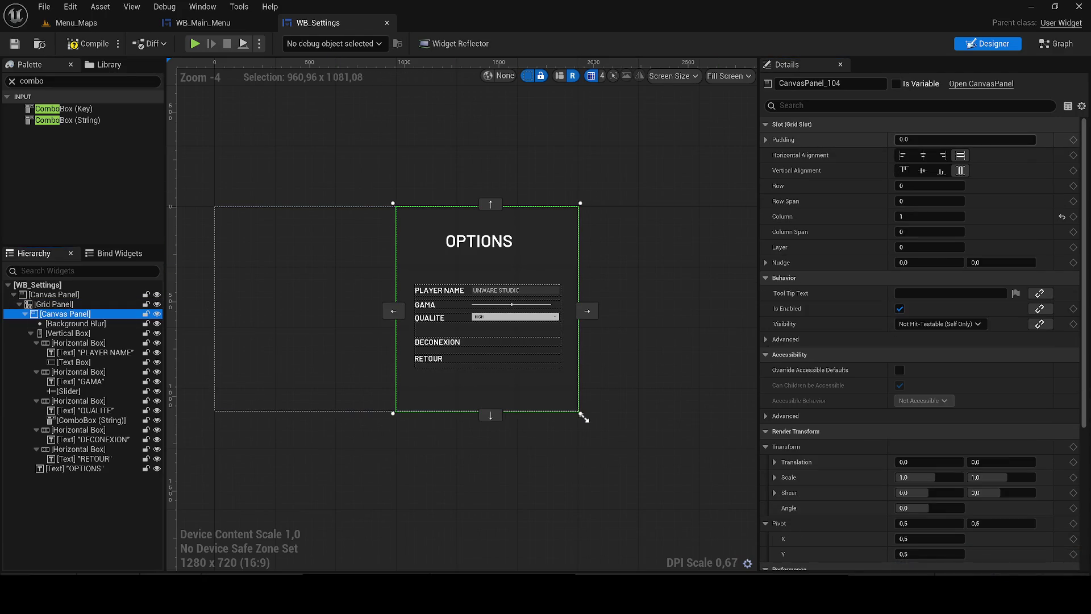
{"action": "left_click_drag", "start_coordinate": [910, 186], "coordinate": [916, 186]}
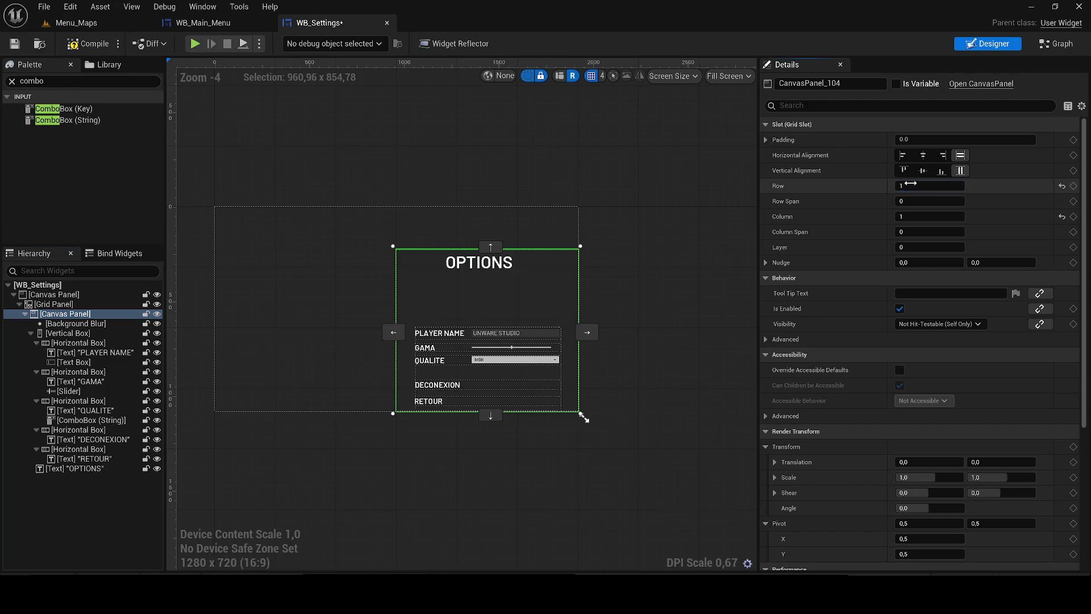
{"action": "key", "text": "ctrl+z"}
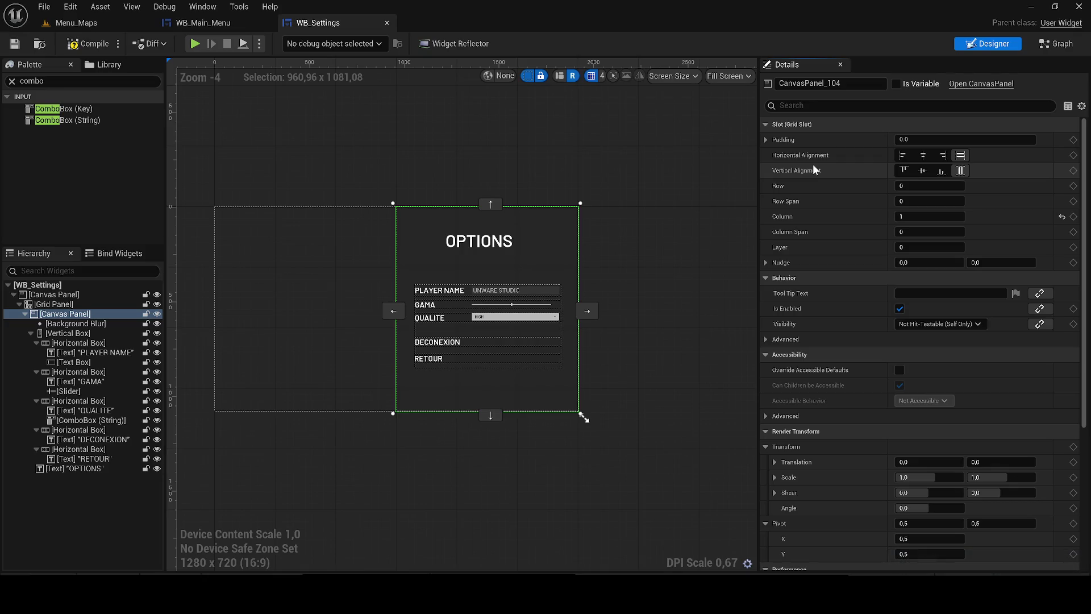
{"action": "left_click", "coordinate": [83, 334]}
{"action": "left_click", "coordinate": [57, 304]}
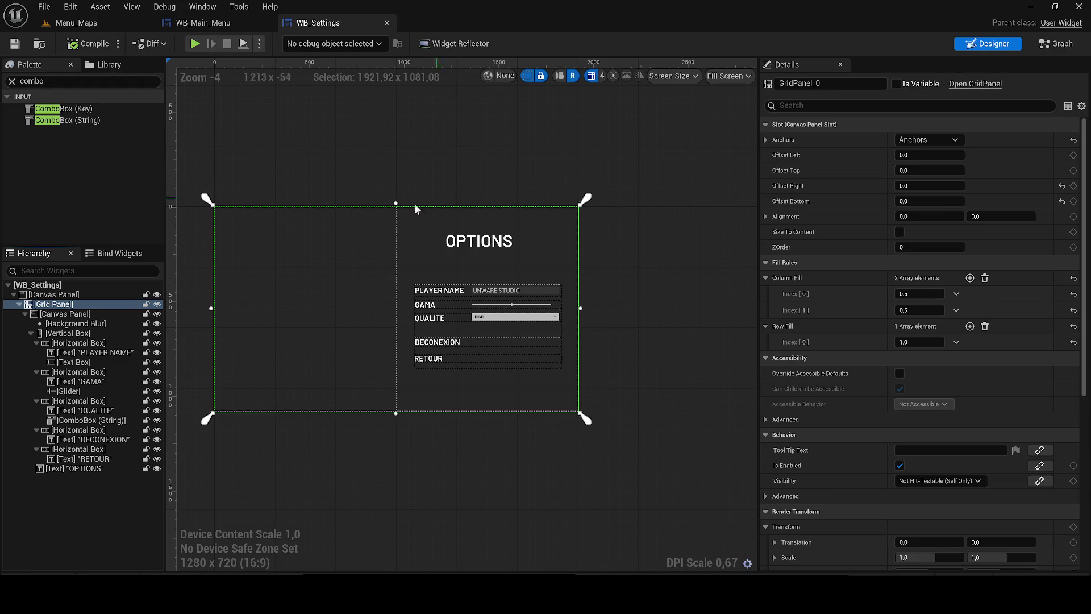
{"action": "left_click", "coordinate": [114, 313]}
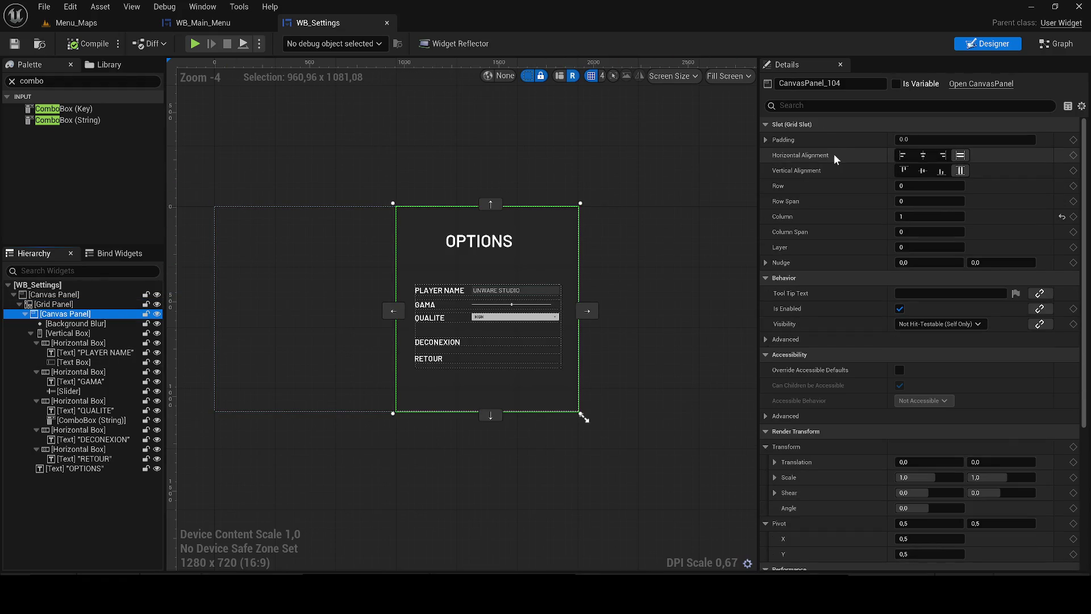
{"action": "scroll", "coordinate": [913, 416], "scroll_direction": "down", "scroll_amount": 3}
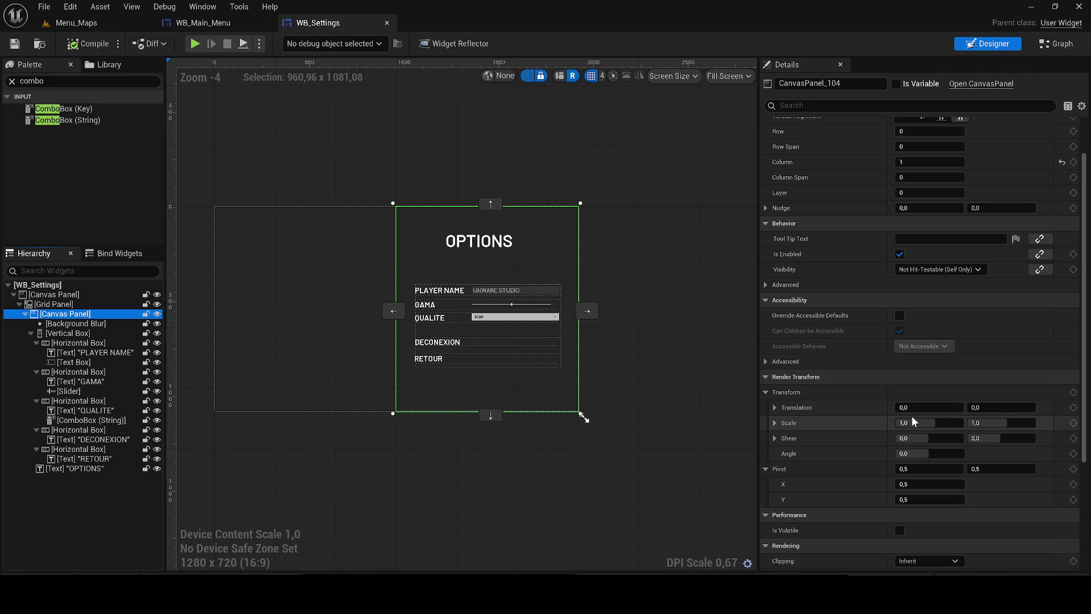
{"action": "scroll", "coordinate": [781, 384], "scroll_direction": "down", "scroll_amount": 6}
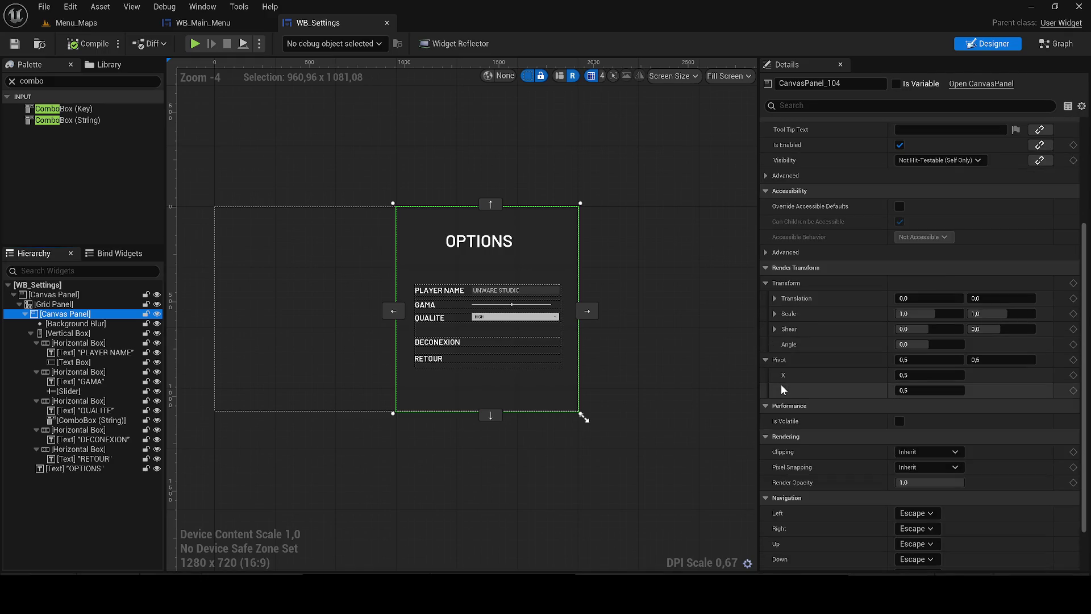
{"action": "scroll", "coordinate": [876, 371], "scroll_direction": "up", "scroll_amount": 9}
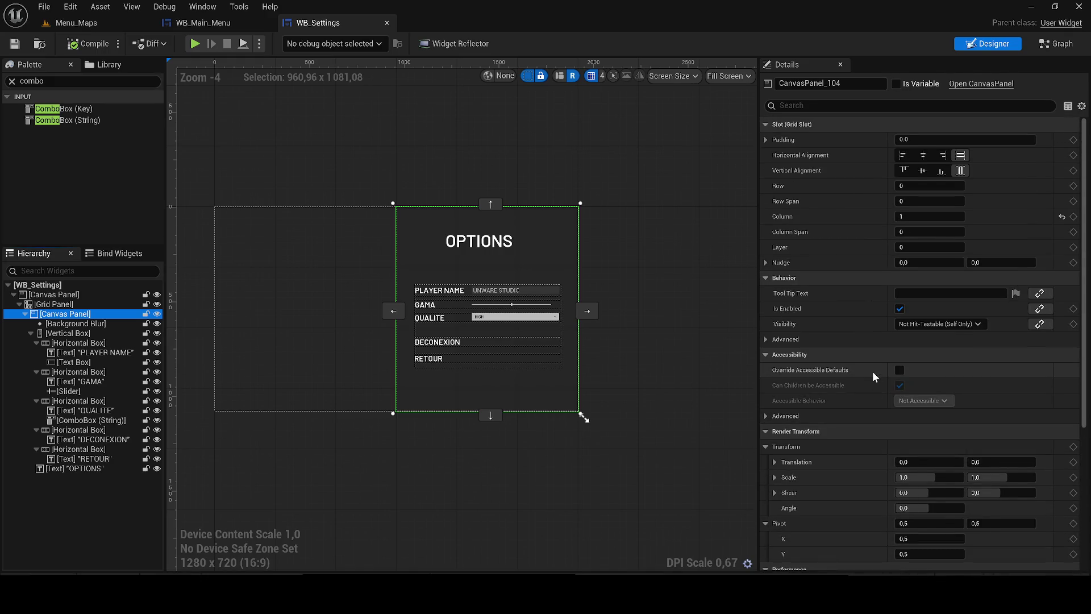
{"action": "scroll", "coordinate": [554, 301], "scroll_direction": "up", "scroll_amount": 7}
{"action": "scroll", "coordinate": [517, 324], "scroll_direction": "down", "scroll_amount": 3}
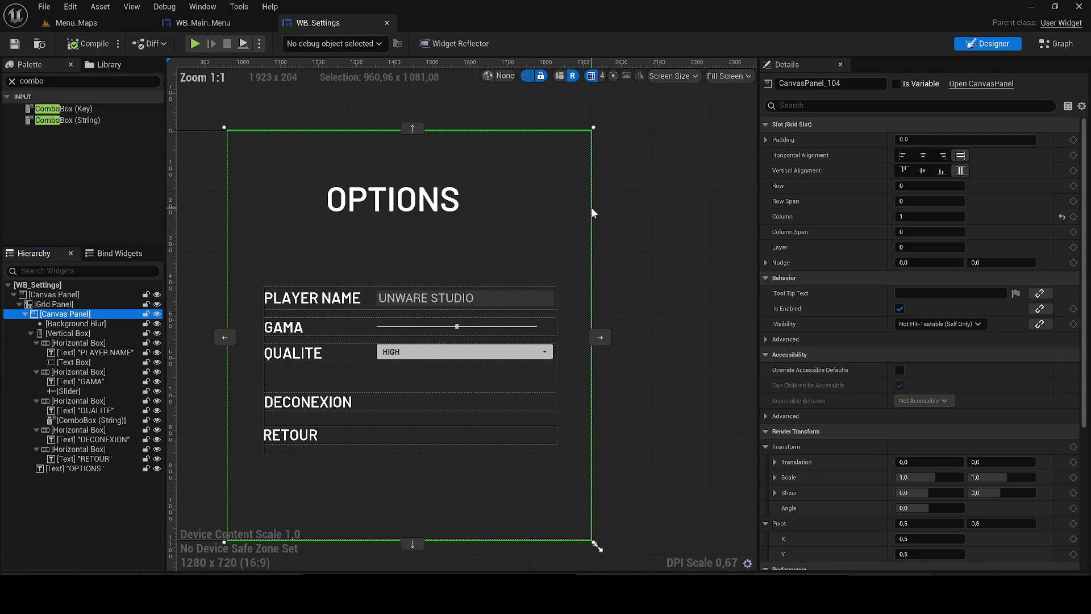